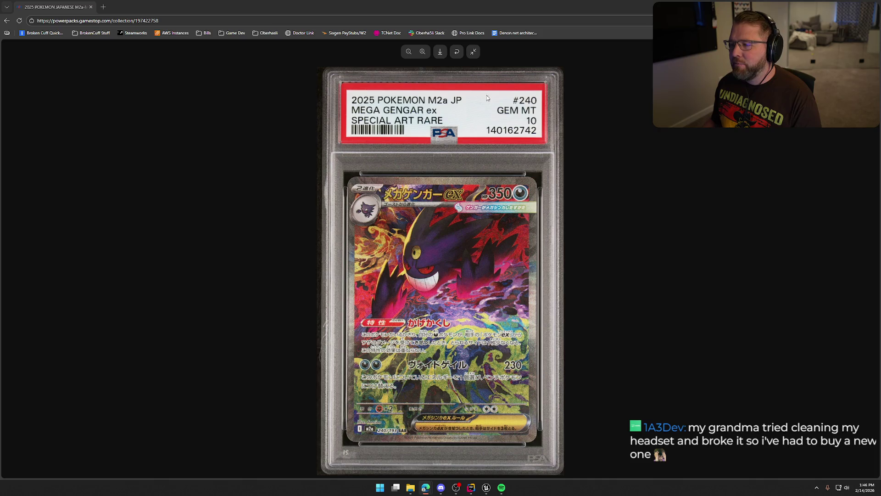
Open the Pokémon Power Packs store at the Gold level and view the Flareon EX chase card.
left_click(473, 52)
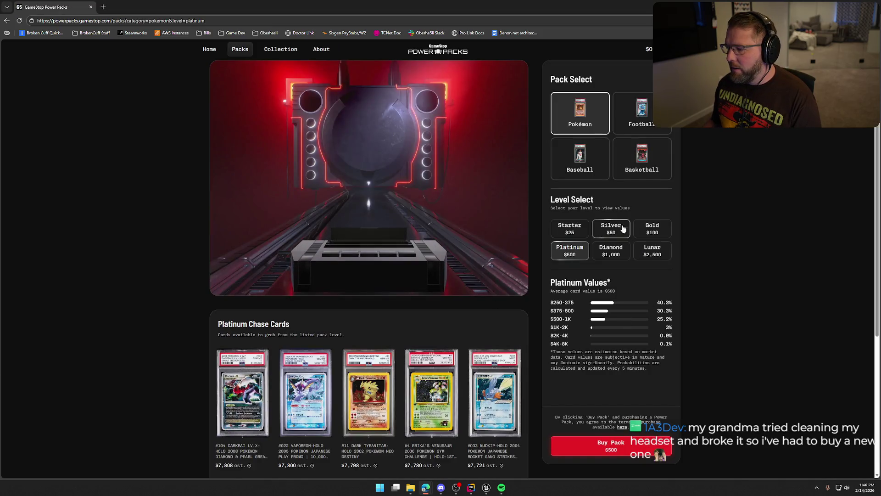
left_click(652, 228)
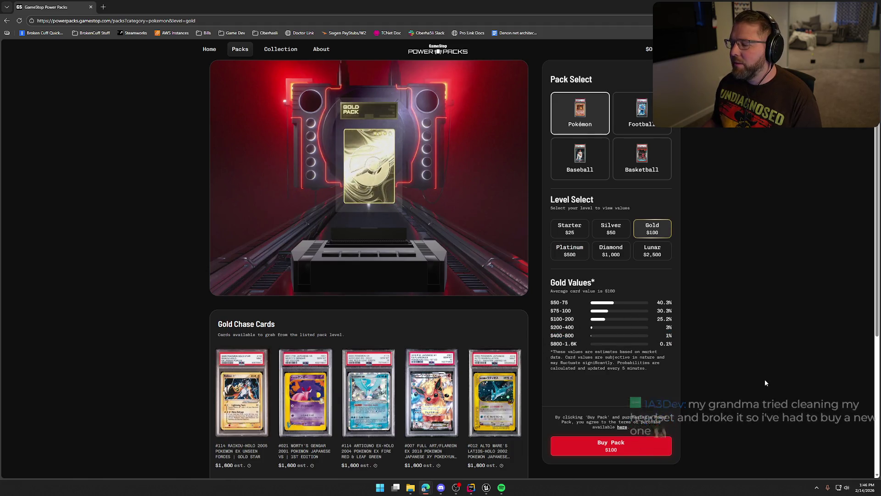
scroll(768, 377, "down", 2)
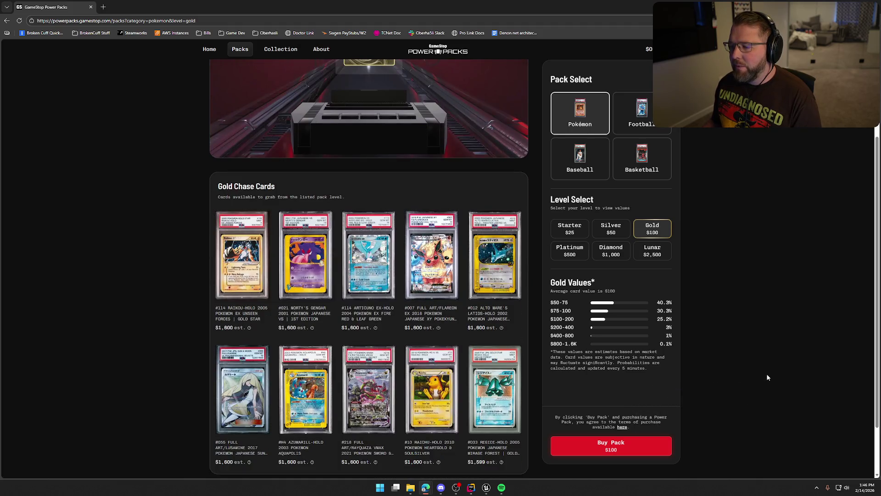
left_click(434, 257)
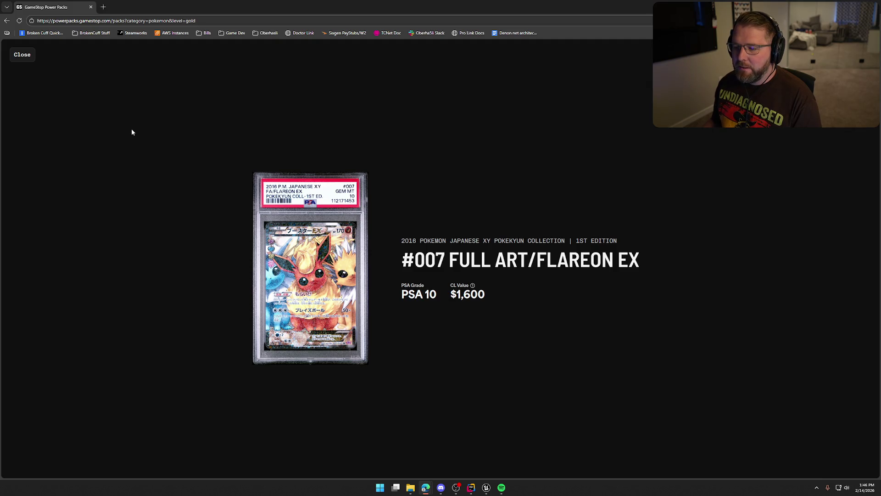
left_click(22, 55)
mouse_move(130, 285)
left_mouse_down()
mouse_move(167, 331)
mouse_move(164, 362)
left_mouse_up()
left_click(163, 362)
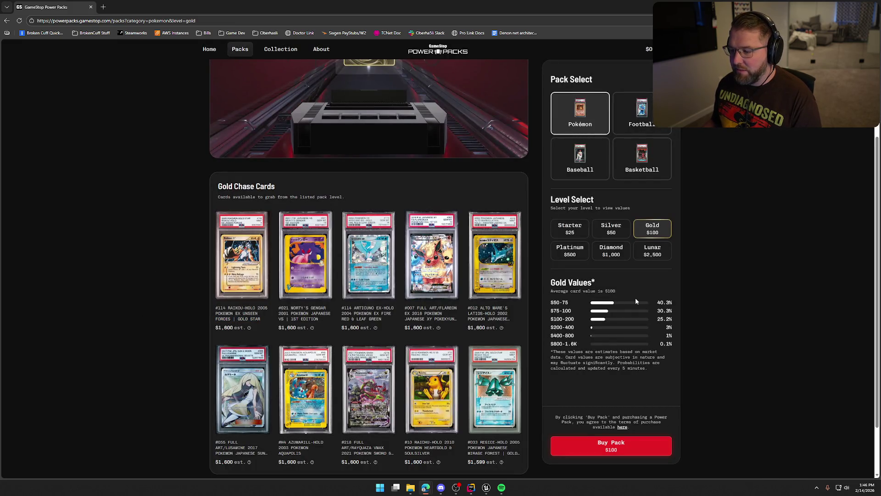
Review the Gold pack's value odds, from the likeliest $50–75 range (40.3%) to the rare $800–1.6K row.
scroll(780, 326, "down", 2)
scroll(782, 334, "up", 5)
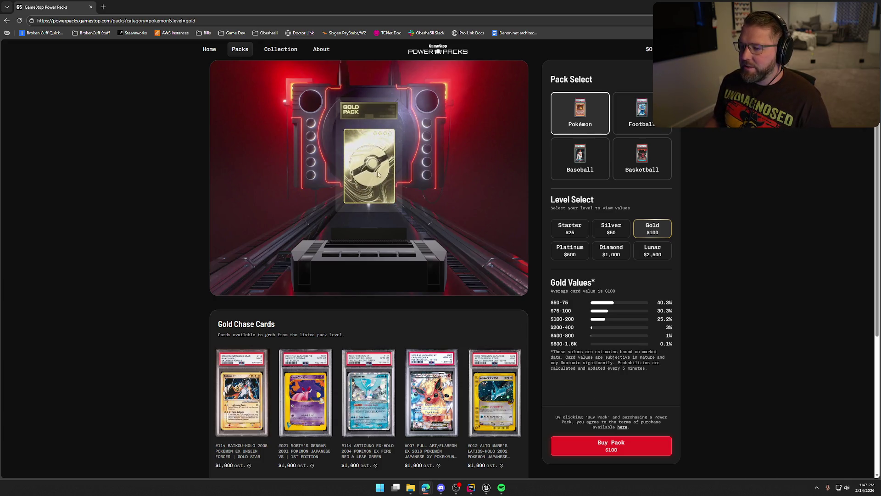
scroll(186, 213, "down", 3)
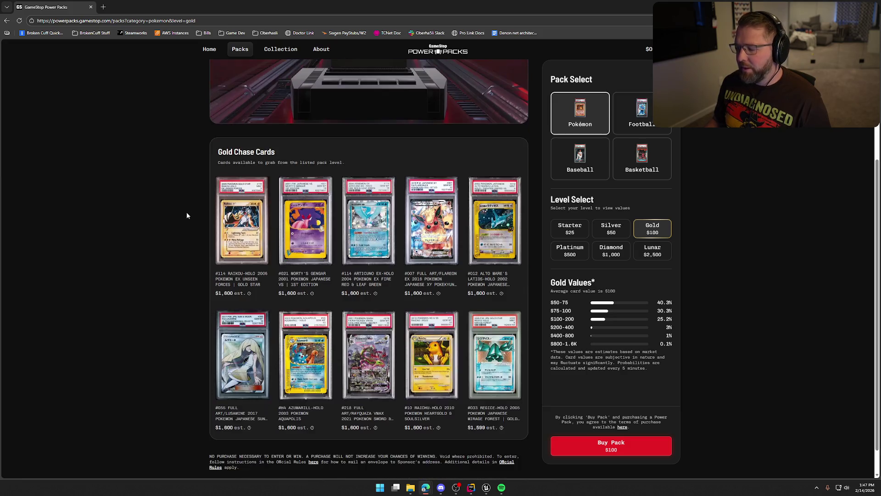
scroll(186, 216, "up", 3)
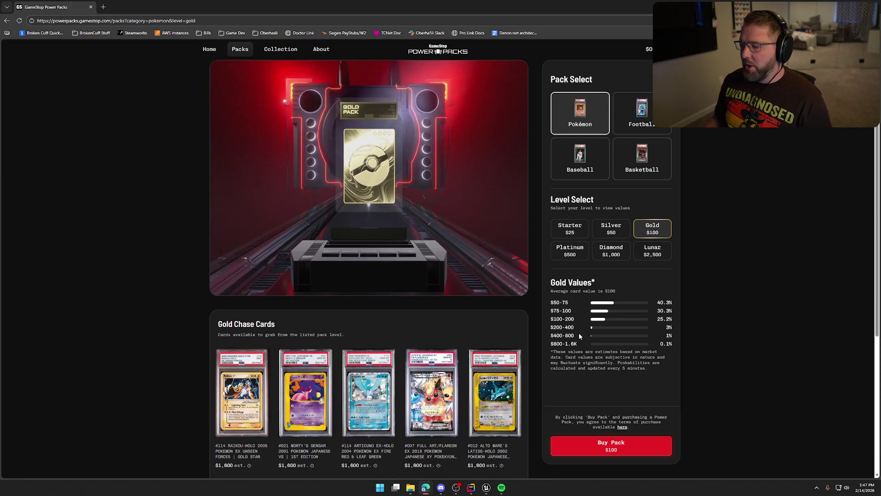
left_click_drag(551, 302, 673, 319)
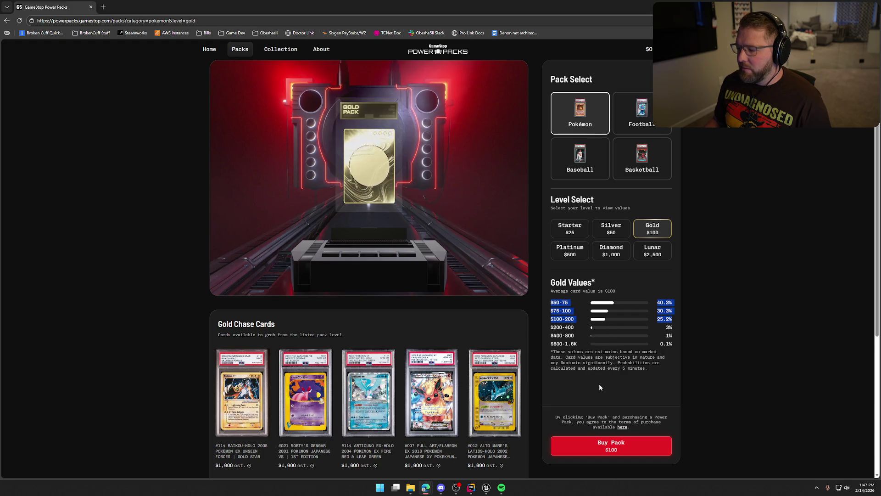
left_click_drag(551, 324, 674, 336)
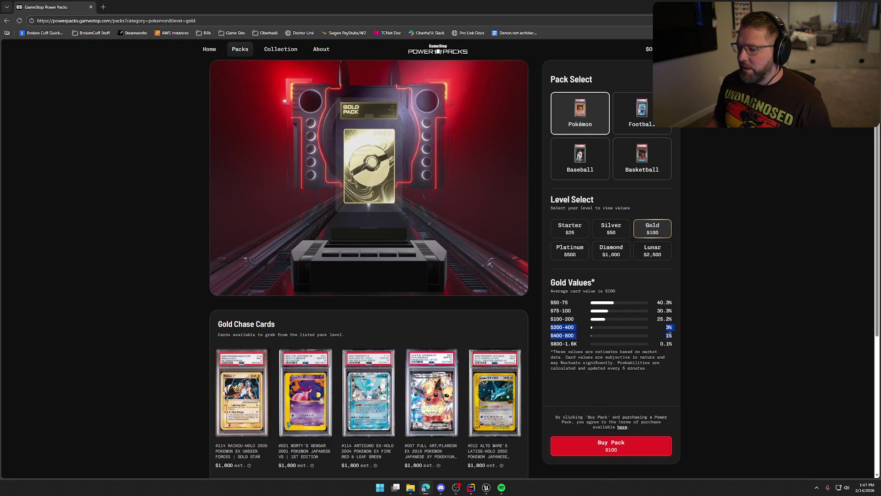
left_click_drag(550, 343, 674, 344)
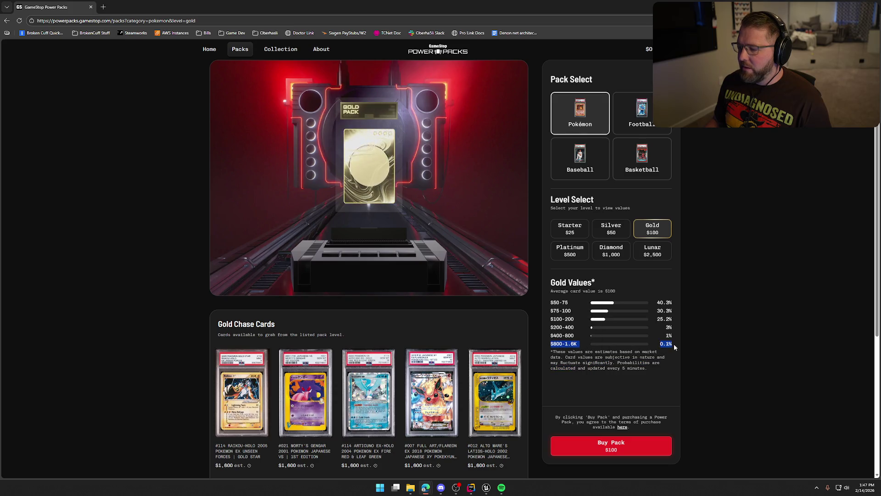
left_click(614, 389)
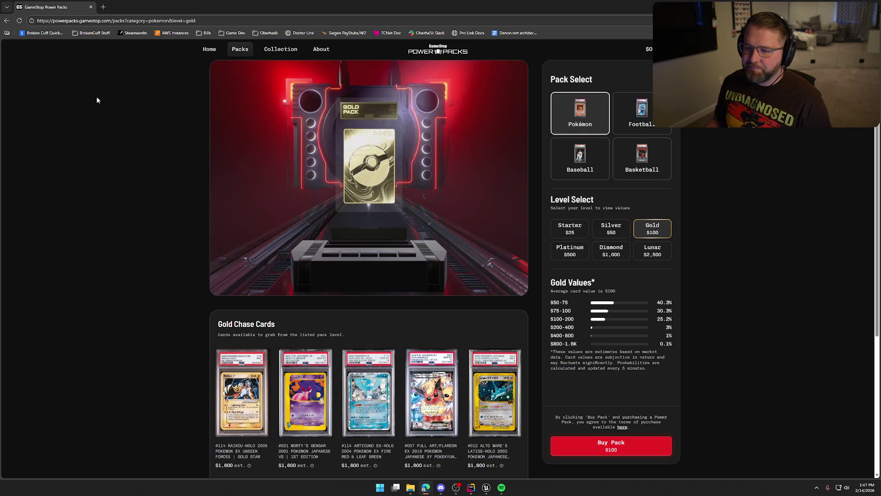
Return to bp_AVSWagon's WagonHealth graph and pan around the MC_AttachWheel and MC_BreakComponent events.
key("alt+Tab")
scroll(410, 209, "up", 1)
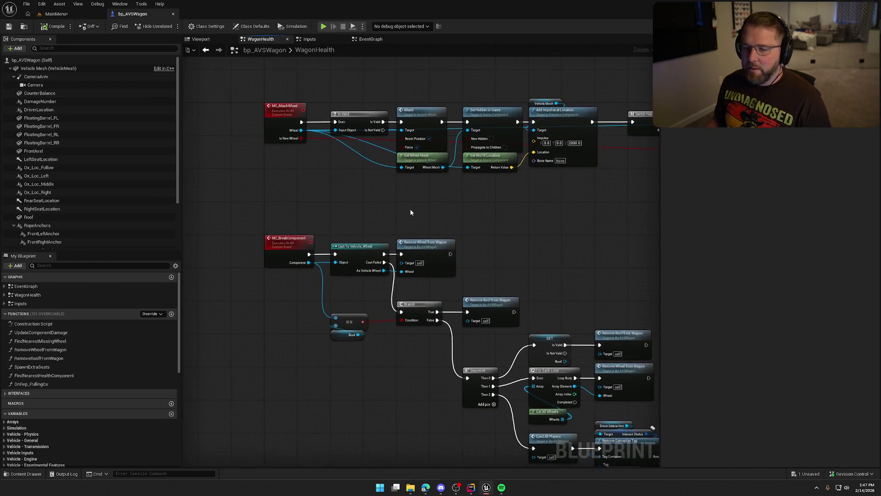
key("alt+Tab")
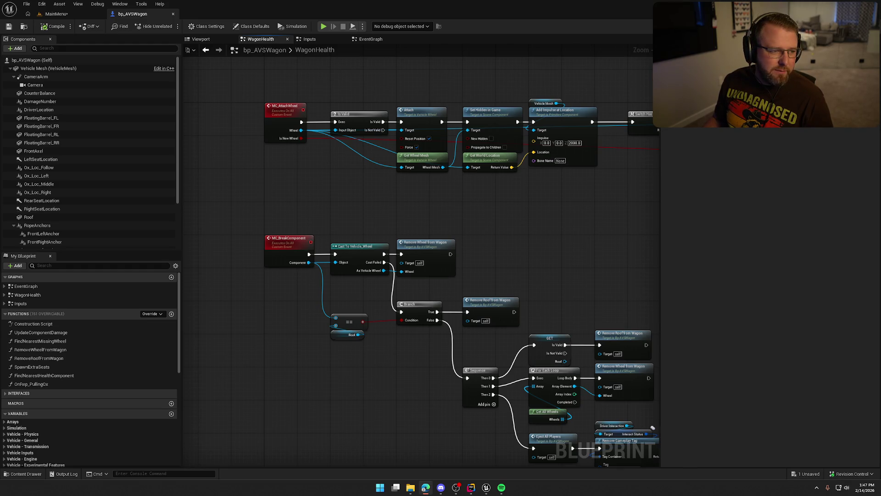
key("alt+Tab")
left_click_drag(560, 228, 509, 191)
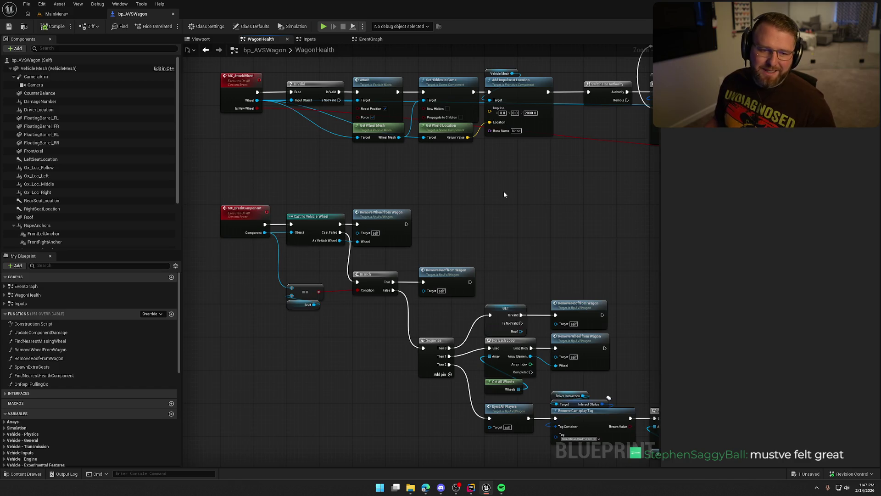
mouse_move(503, 195)
left_mouse_down()
mouse_move(477, 202)
mouse_move(490, 217)
left_mouse_up()
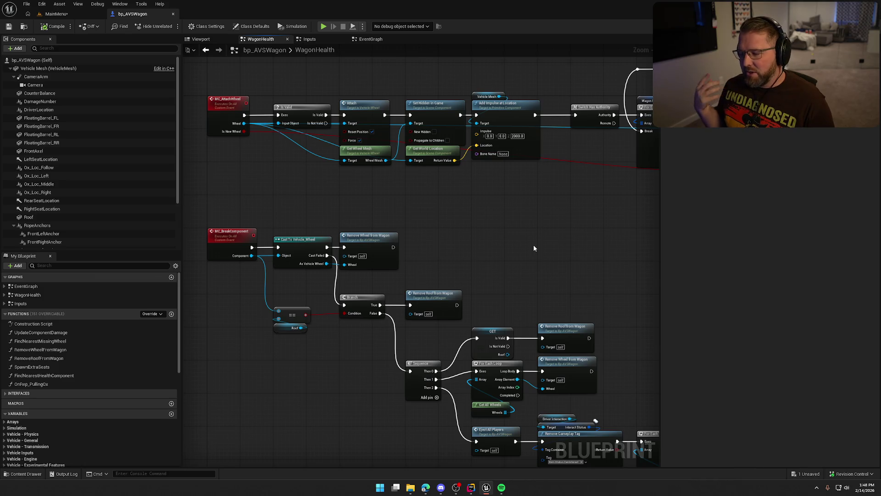
Select the GET, loop and remove nodes together and move them slightly down.
scroll(427, 132, "down", 3)
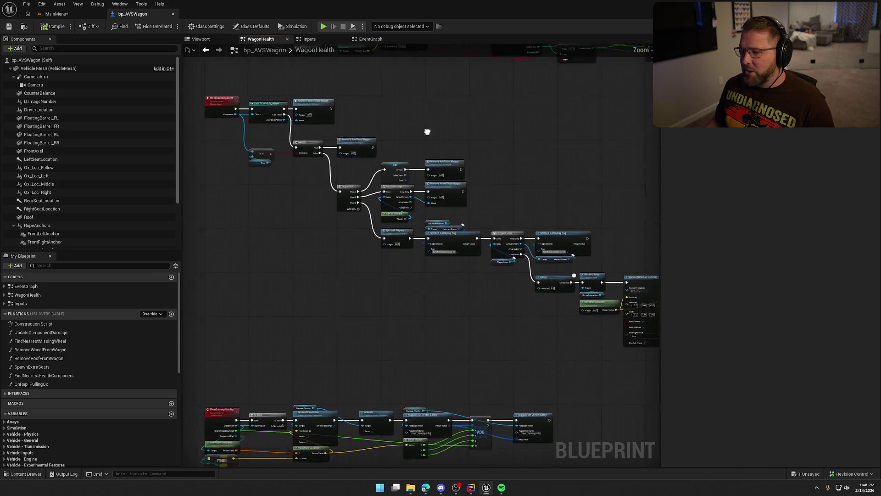
scroll(349, 197, "up", 5)
left_click_drag(321, 186, 482, 292)
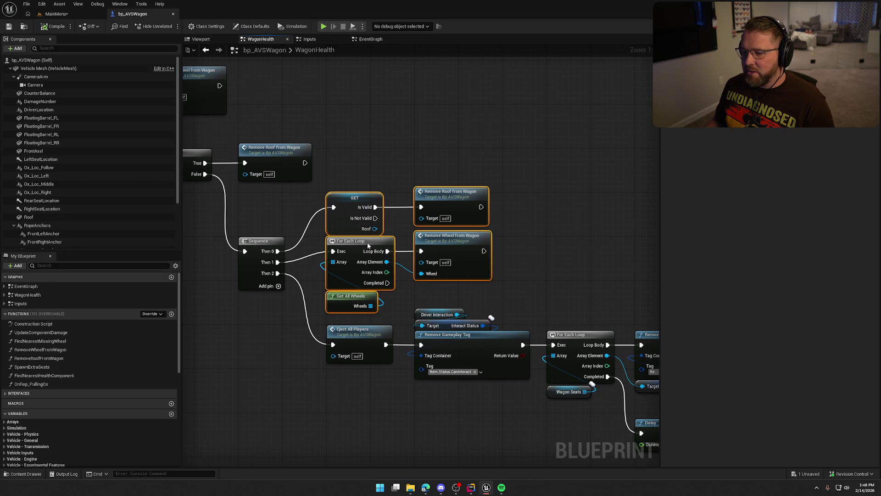
left_click_drag(369, 245, 369, 255)
left_click(384, 150)
Pan to the MC_AttachWheel and MC_BreakComponent events and select both.
mouse_move(384, 150)
left_mouse_down()
mouse_move(466, 152)
mouse_move(477, 142)
left_mouse_up()
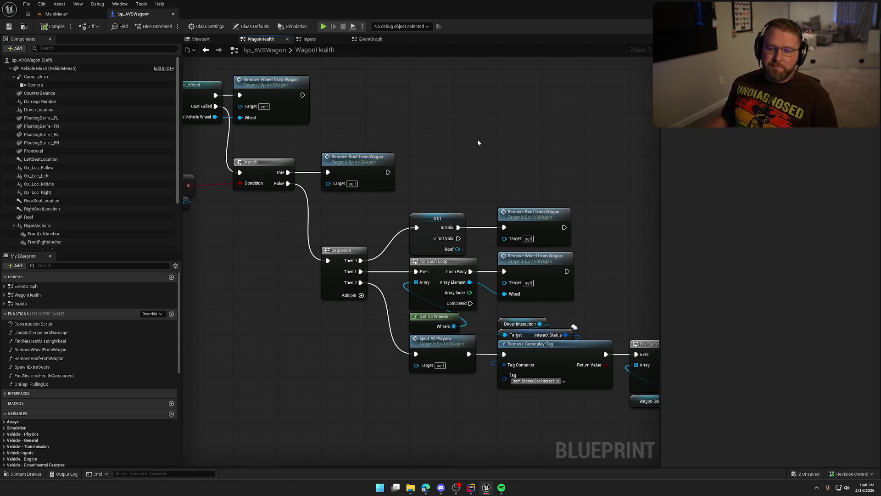
mouse_move(478, 142)
left_mouse_down()
mouse_move(515, 186)
mouse_move(555, 181)
left_mouse_up()
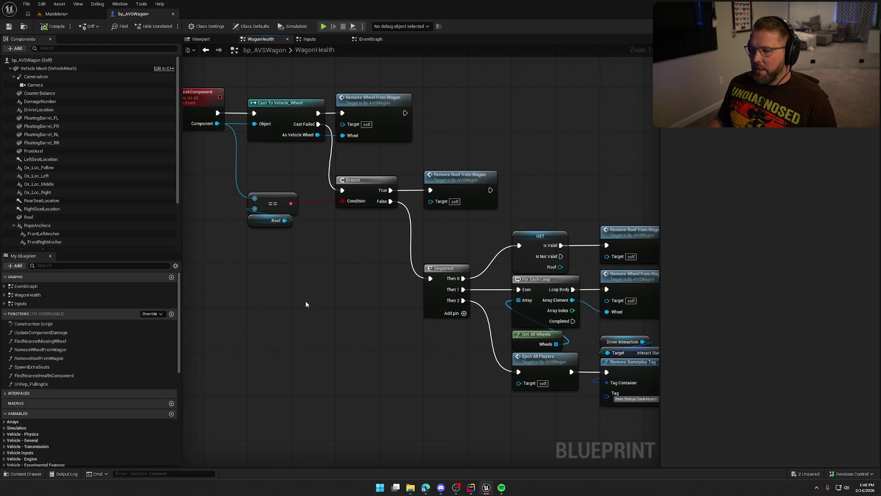
mouse_move(307, 305)
left_mouse_down()
mouse_move(344, 345)
mouse_move(325, 338)
mouse_move(344, 320)
left_mouse_up()
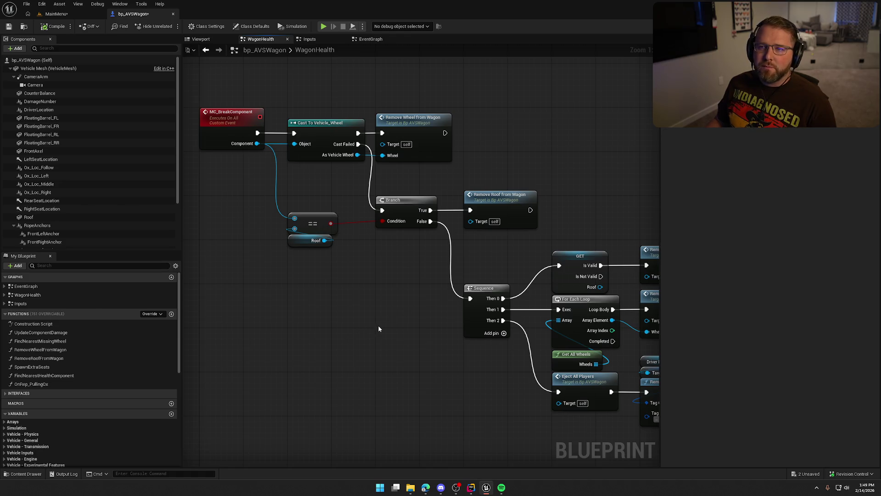
mouse_move(370, 307)
left_mouse_down()
mouse_move(362, 289)
mouse_move(327, 288)
left_mouse_up()
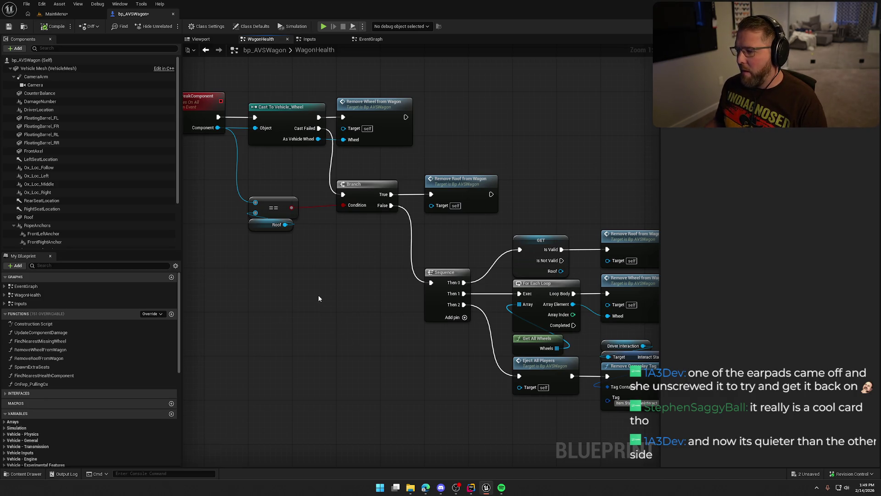
scroll(323, 287, "down", 3)
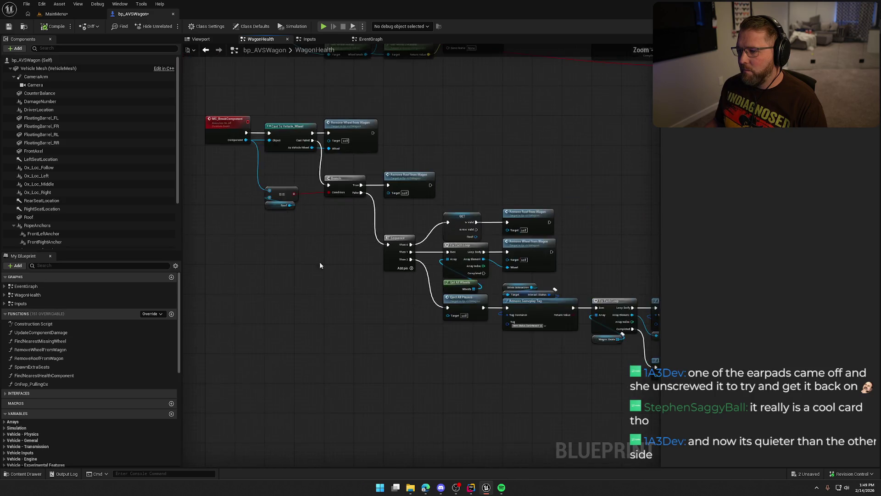
mouse_move(378, 239)
left_mouse_down()
mouse_move(386, 285)
mouse_move(379, 373)
left_mouse_up()
scroll(340, 321, "up", 1)
mouse_move(275, 112)
left_mouse_down()
mouse_move(329, 374)
mouse_move(329, 250)
left_mouse_up()
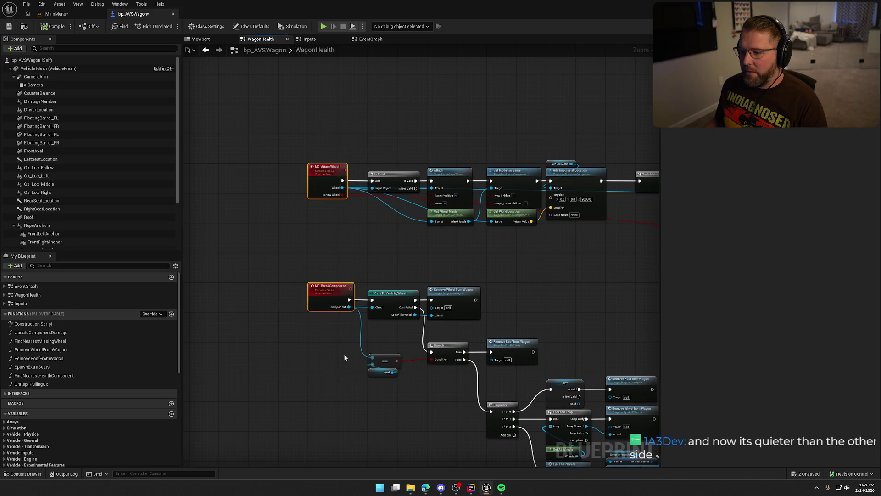
scroll(327, 260, "up", 2)
key("ctrl+space")
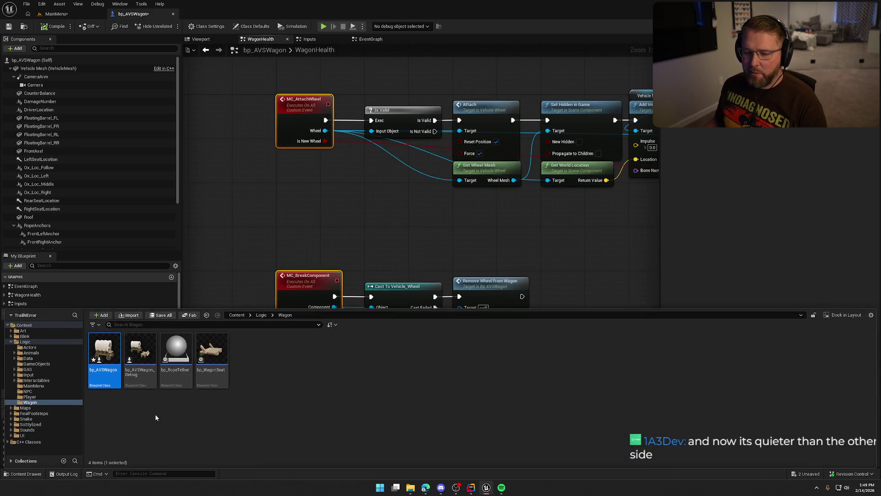
left_click(36, 380)
double_click(105, 351)
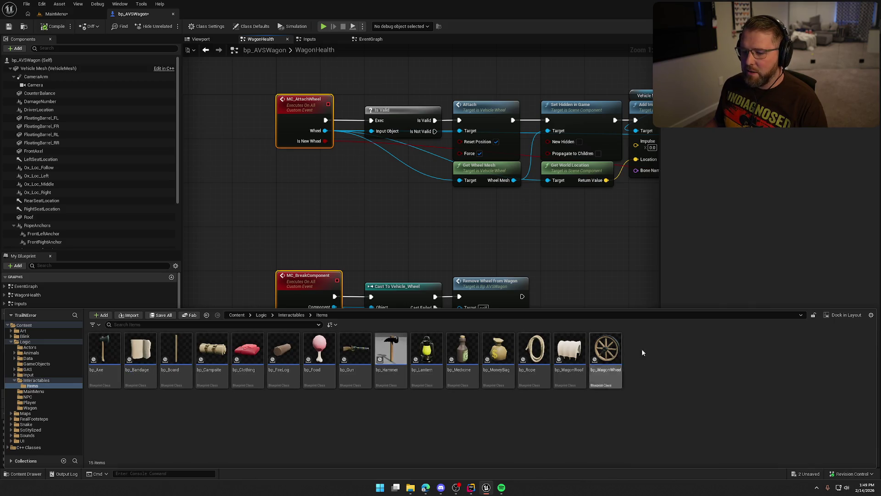
left_click(364, 244)
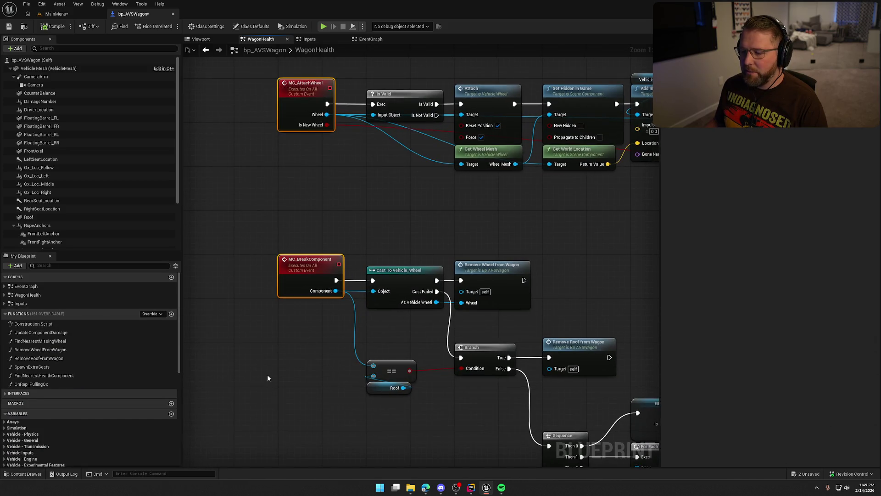
left_click_drag(277, 370, 275, 390)
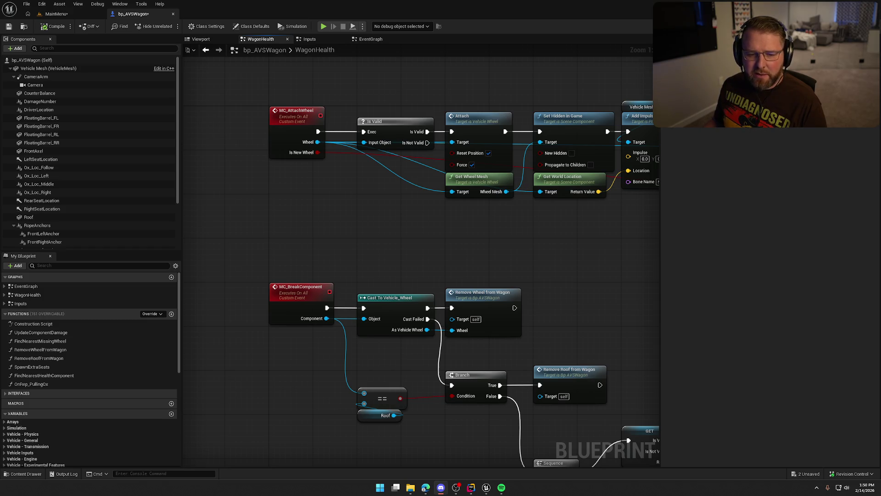
mouse_move(276, 195)
left_mouse_down()
mouse_move(282, 202)
mouse_move(210, 192)
left_mouse_up()
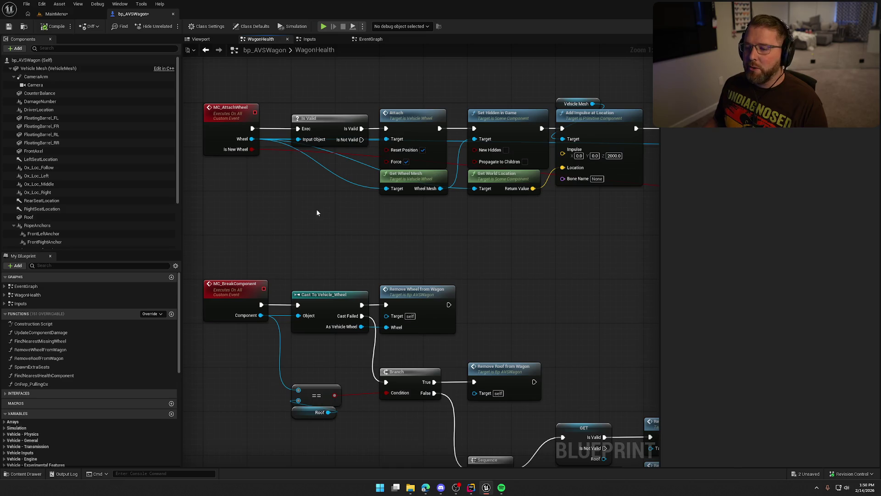
mouse_move(314, 207)
left_mouse_down()
mouse_move(315, 187)
mouse_move(360, 167)
mouse_move(337, 210)
mouse_move(385, 215)
left_mouse_up()
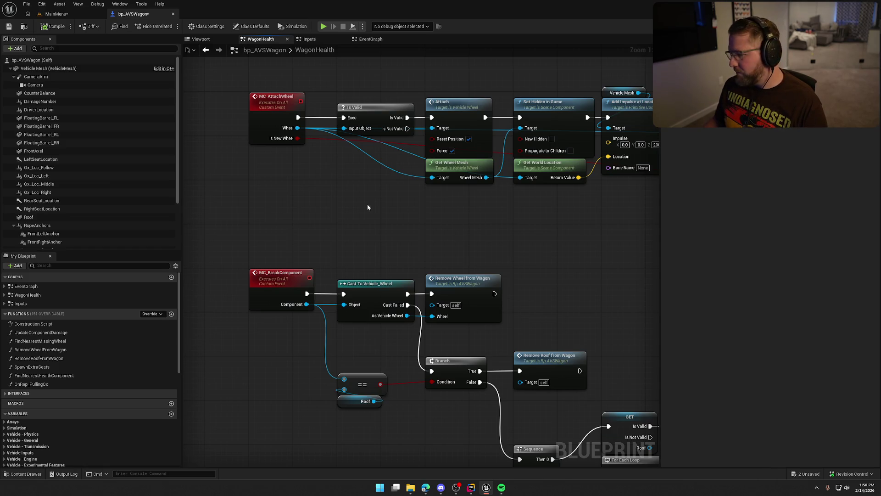
left_click_drag(367, 208, 372, 235)
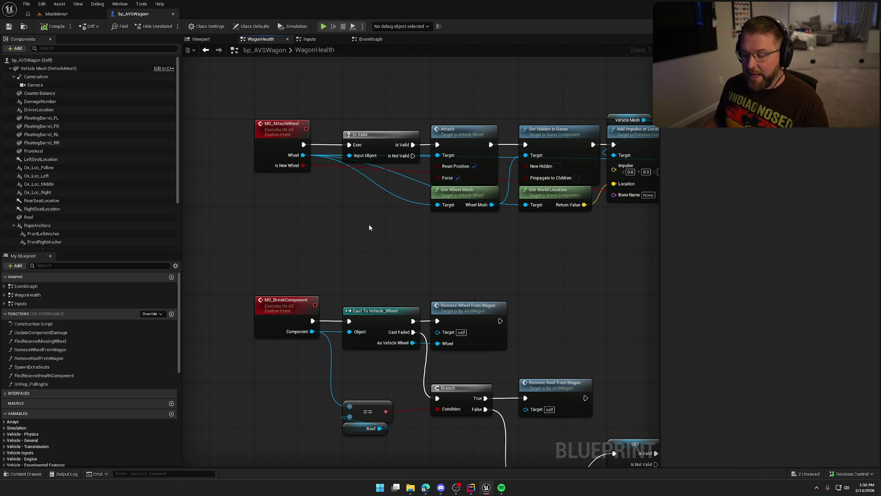
mouse_move(370, 227)
left_mouse_down()
mouse_move(280, 202)
mouse_move(302, 202)
left_mouse_up()
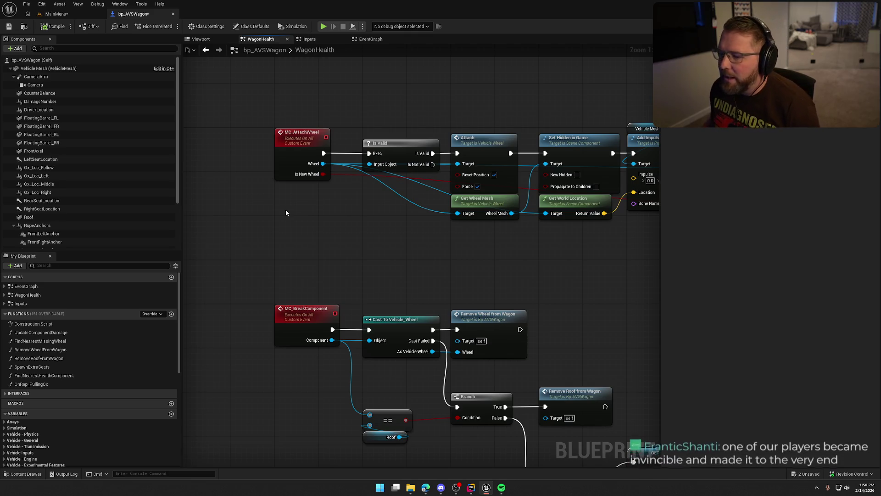
left_click_drag(298, 227, 315, 233)
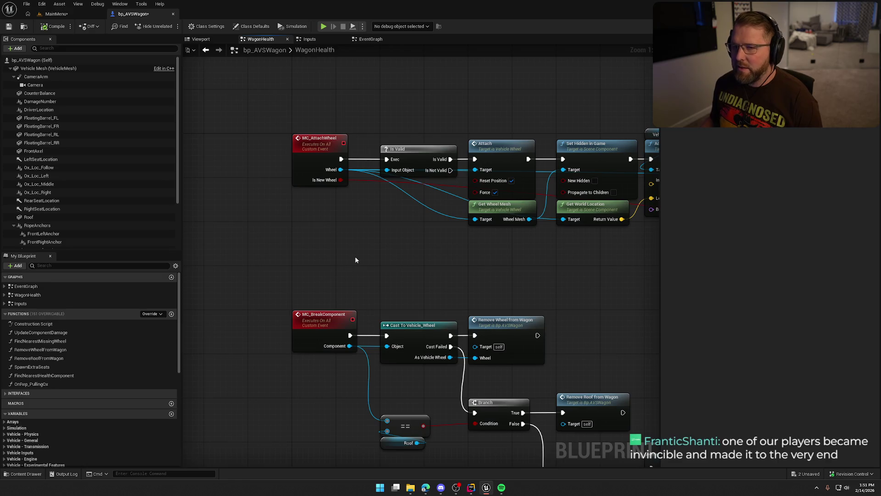
scroll(344, 261, "down", 1)
scroll(335, 247, "up", 1)
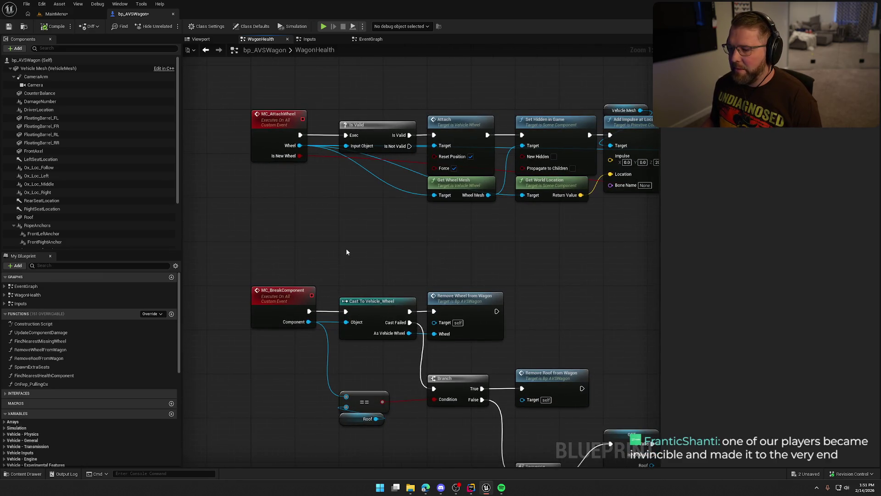
left_click_drag(346, 252, 327, 247)
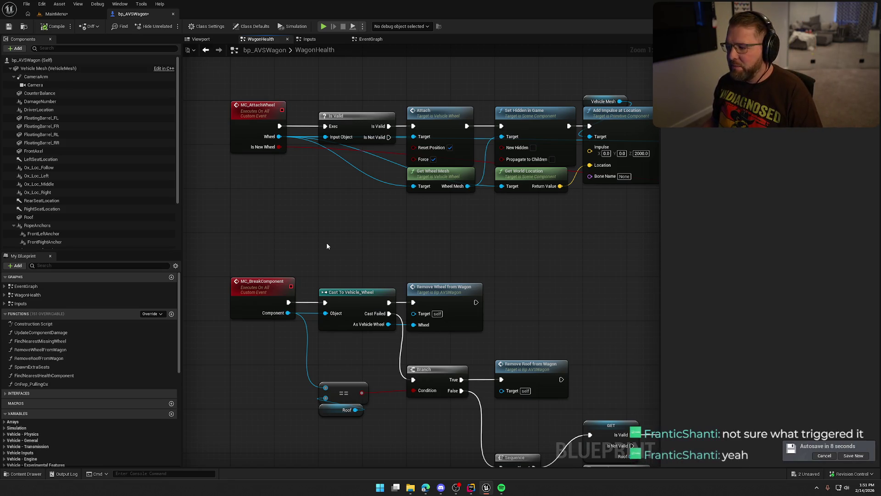
mouse_move(327, 247)
left_mouse_down()
mouse_move(359, 253)
mouse_move(337, 244)
left_mouse_up()
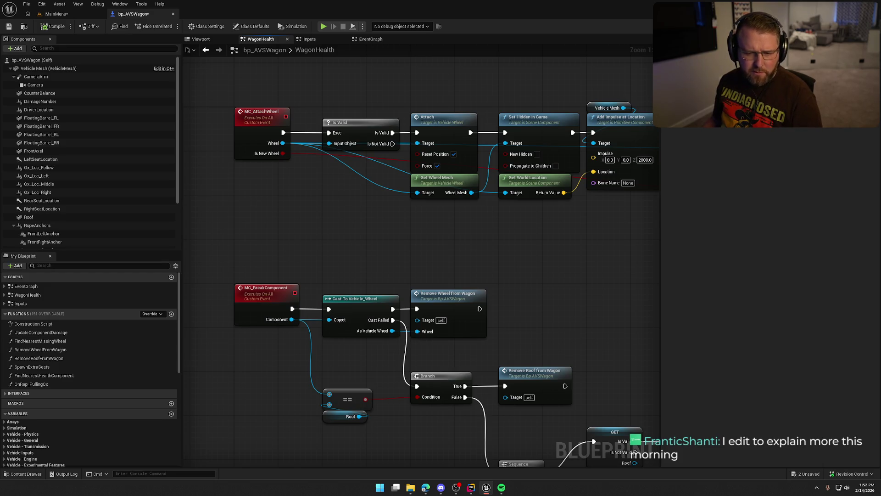
mouse_move(306, 202)
left_mouse_down()
mouse_move(310, 236)
mouse_move(291, 220)
left_mouse_up()
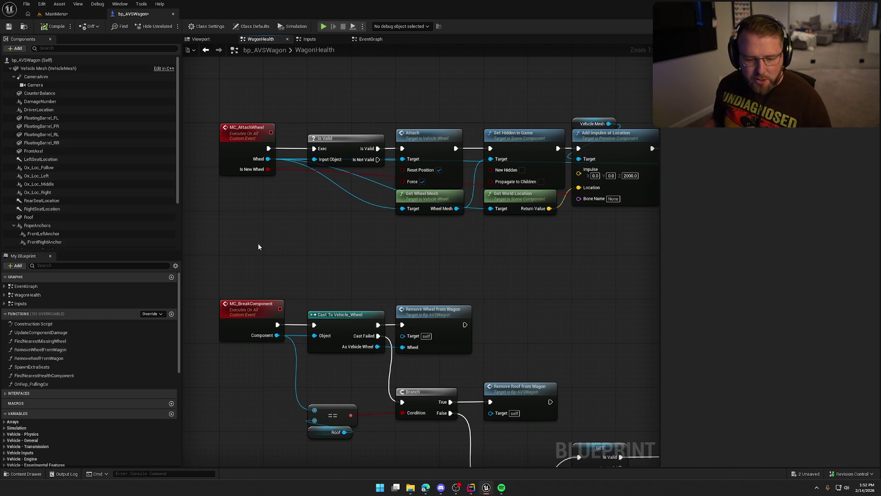
key("alt+Tab")
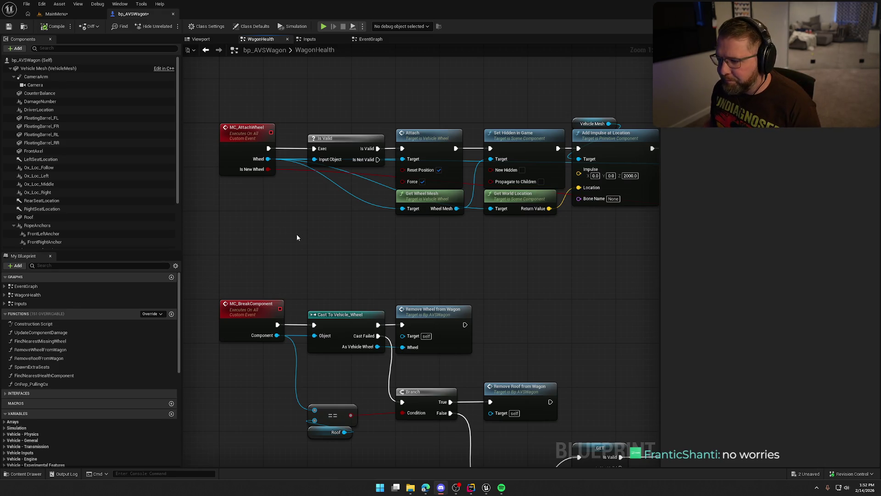
scroll(297, 234, "down", 3)
scroll(291, 215, "up", 3)
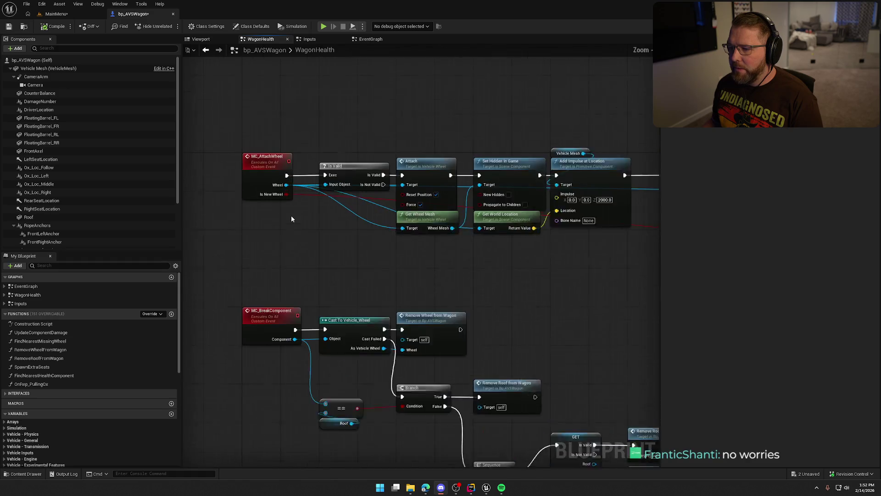
mouse_move(278, 106)
left_mouse_down()
mouse_move(299, 127)
mouse_move(560, 273)
mouse_move(450, 261)
mouse_move(334, 274)
mouse_move(262, 270)
left_mouse_up()
left_click(559, 273)
left_click_drag(275, 125, 357, 148)
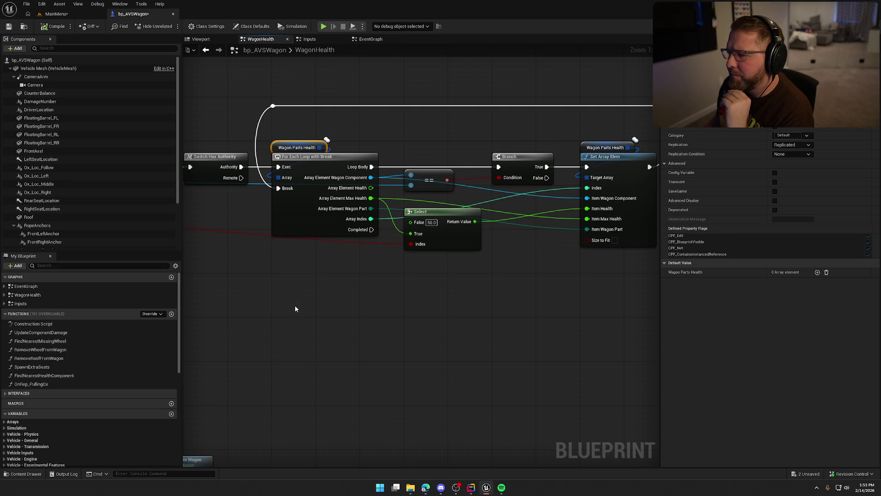
mouse_move(297, 306)
left_mouse_down()
mouse_move(621, 291)
mouse_move(226, 293)
mouse_move(569, 295)
mouse_move(592, 279)
mouse_move(239, 278)
mouse_move(610, 310)
mouse_move(547, 306)
left_mouse_up()
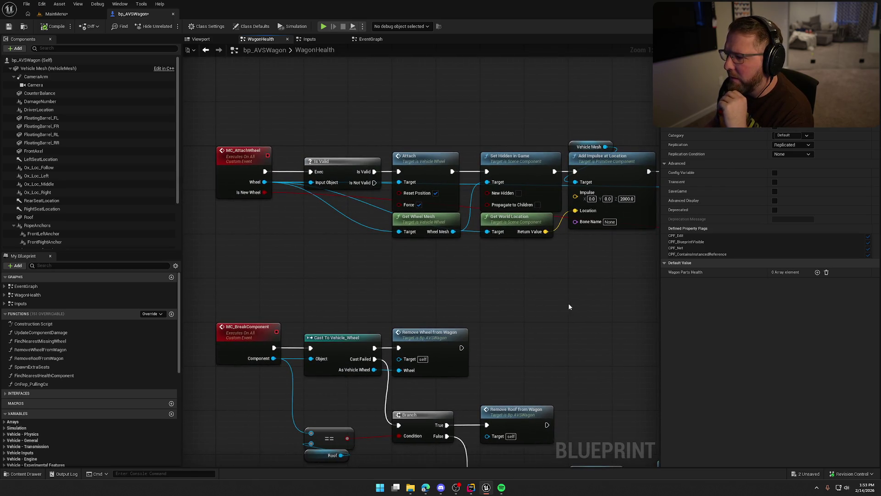
mouse_move(568, 303)
left_mouse_down()
mouse_move(335, 269)
mouse_move(326, 250)
mouse_move(394, 276)
mouse_move(370, 271)
mouse_move(378, 266)
left_mouse_up()
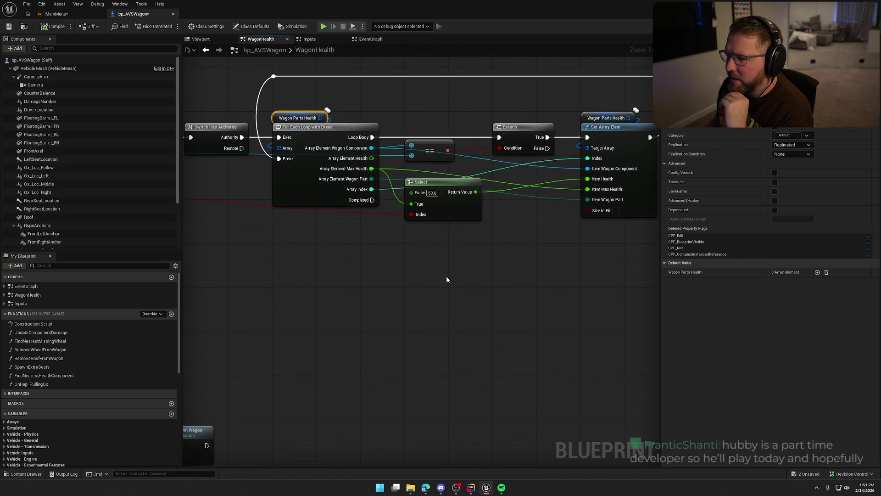
mouse_move(447, 279)
left_mouse_down()
mouse_move(420, 307)
mouse_move(400, 301)
mouse_move(478, 291)
left_mouse_up()
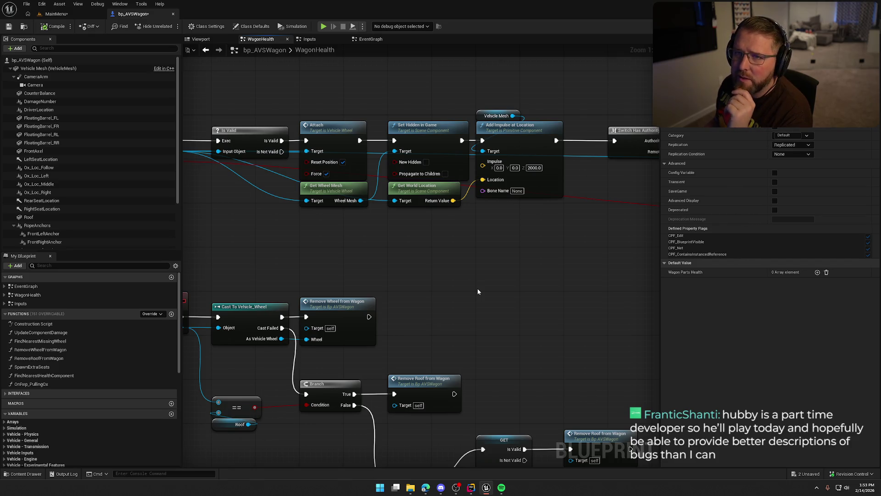
mouse_move(477, 292)
left_mouse_down()
mouse_move(493, 261)
mouse_move(446, 299)
left_mouse_up()
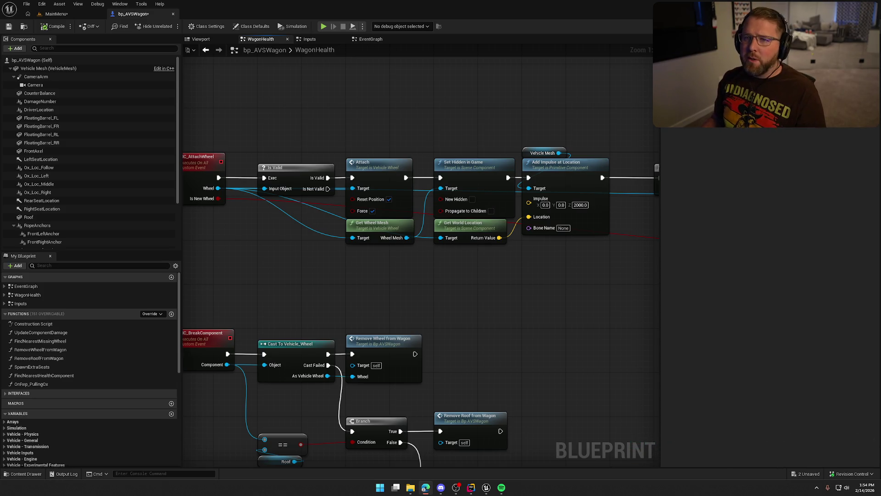
left_click_drag(398, 316, 426, 320)
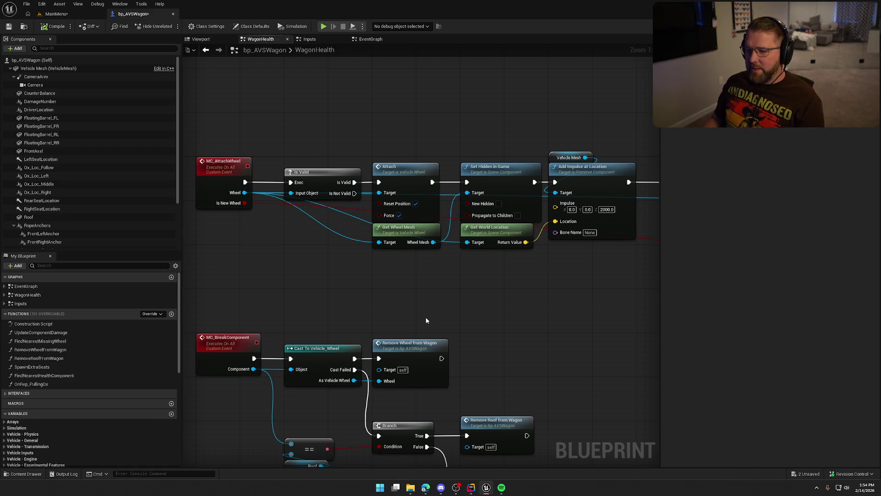
left_click_drag(425, 320, 448, 315)
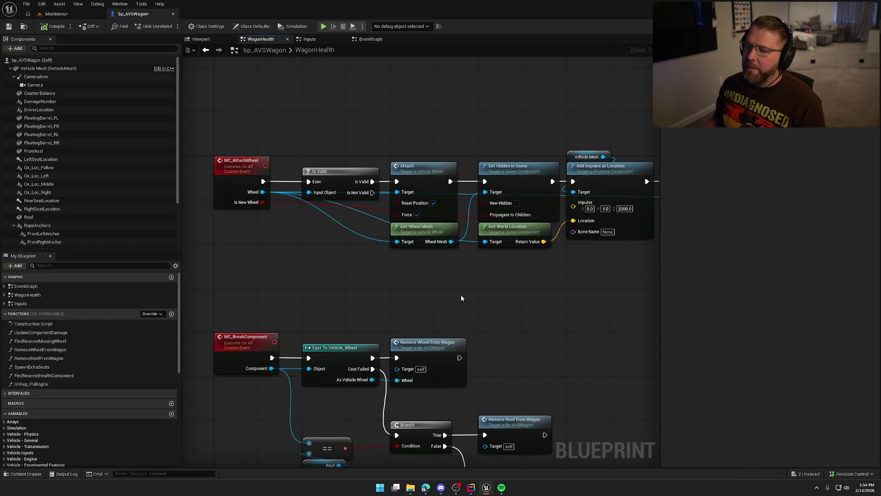
mouse_move(426, 264)
left_mouse_down()
mouse_move(405, 286)
mouse_move(333, 269)
mouse_move(362, 281)
mouse_move(395, 275)
mouse_move(345, 295)
mouse_move(638, 266)
left_mouse_up()
Drag the MC_BreakComponent node chain lower, then recentre the view on MC_AttachWheel.
scroll(498, 252, "down", 5)
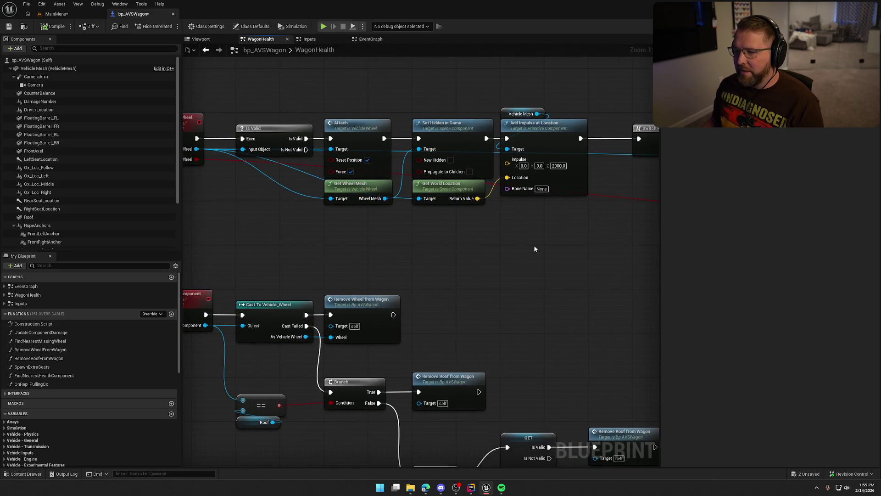
left_click_drag(537, 248, 455, 128)
scroll(502, 208, "down", 2)
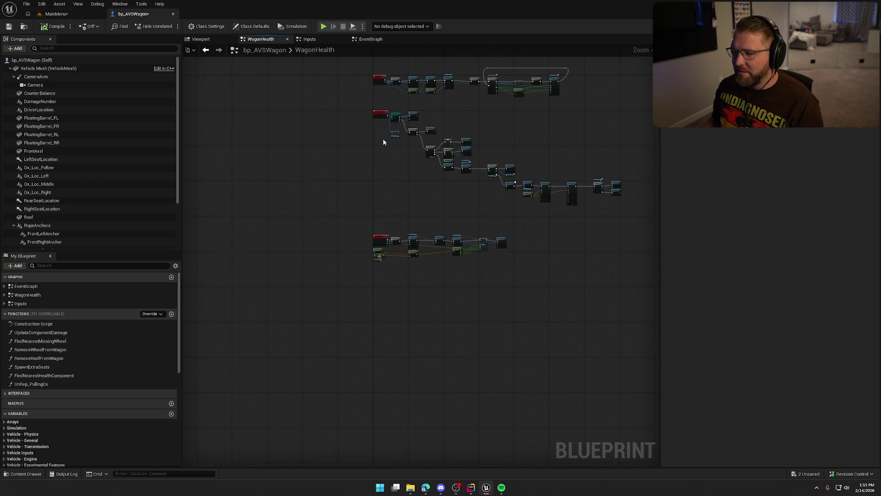
left_click_drag(365, 101, 619, 213)
scroll(429, 139, "up", 4)
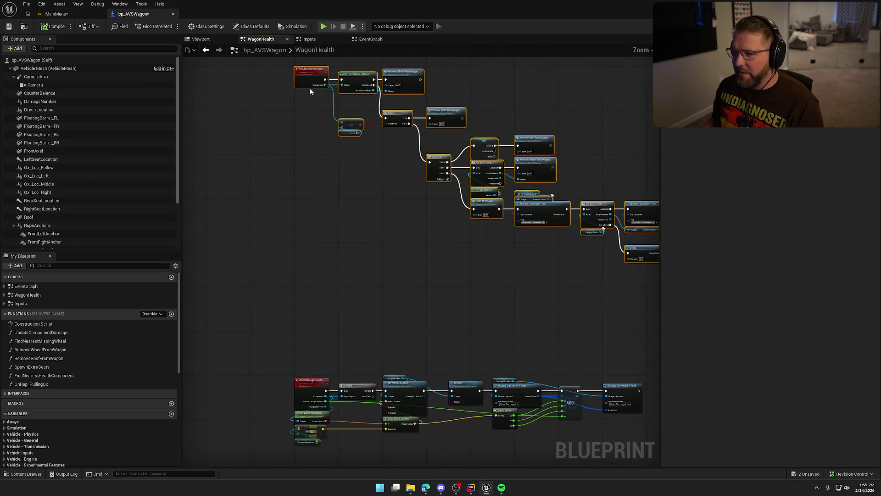
mouse_move(309, 87)
left_mouse_down()
mouse_move(323, 130)
mouse_move(306, 123)
left_mouse_up()
scroll(358, 276, "up", 6)
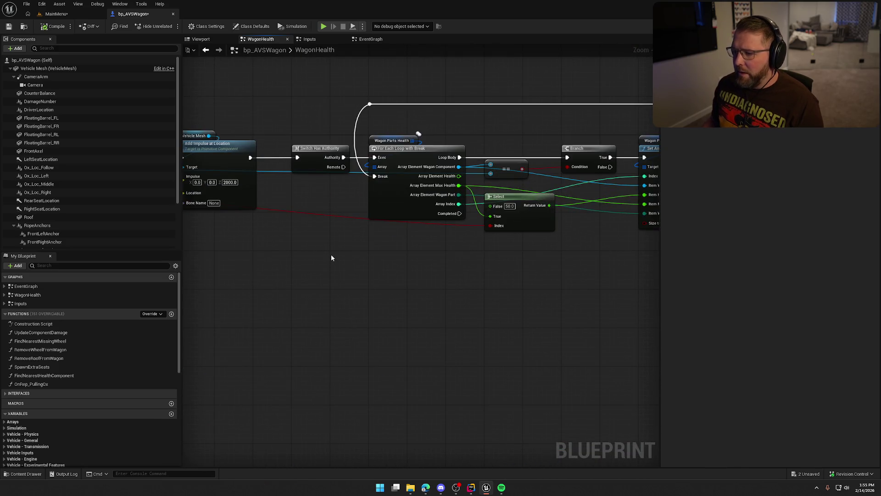
mouse_move(331, 254)
left_mouse_down()
mouse_move(517, 244)
mouse_move(488, 228)
left_mouse_up()
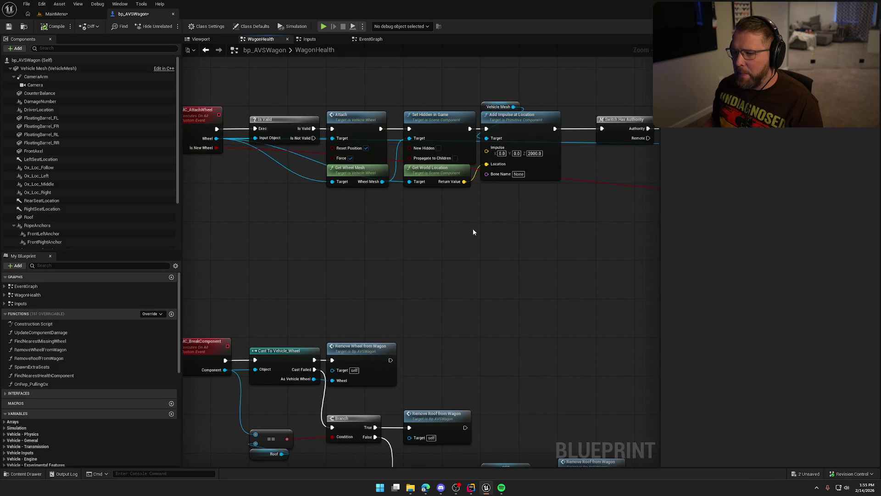
left_click_drag(373, 231, 391, 236)
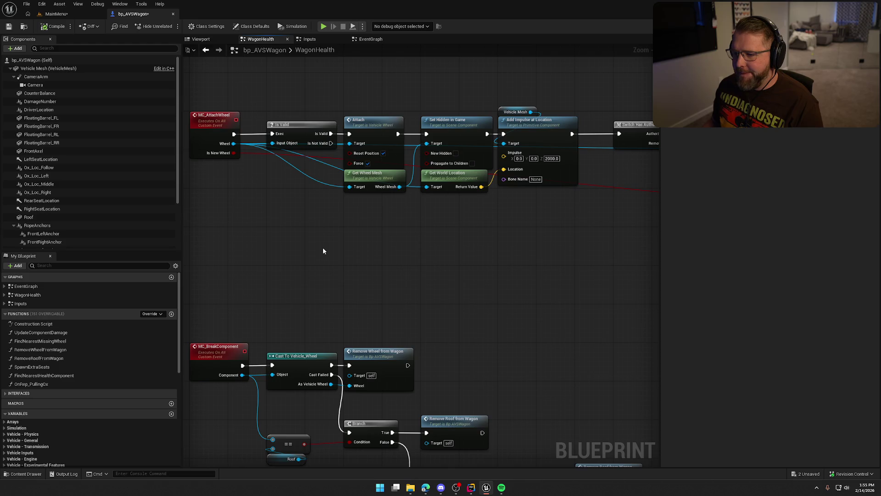
Select the MC_AttachWheel event, open and dismiss its context menu, then switch away from the editor.
left_click(207, 123)
right_click(207, 123)
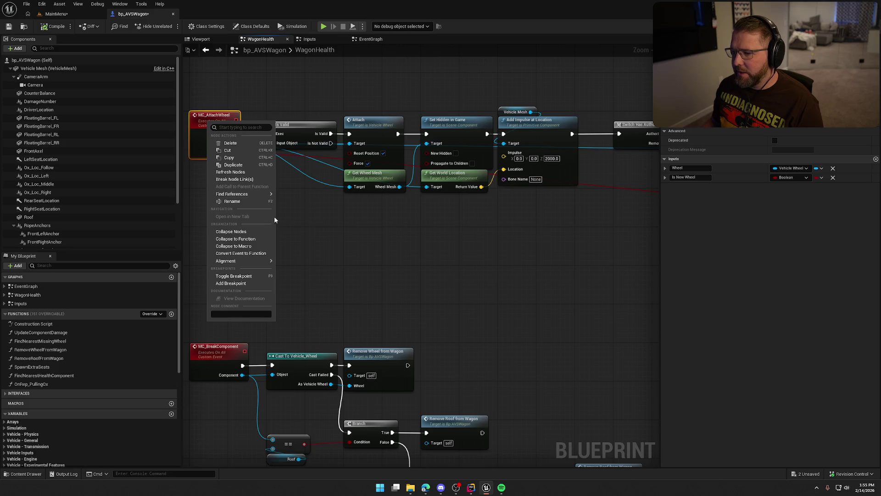
left_click(477, 245)
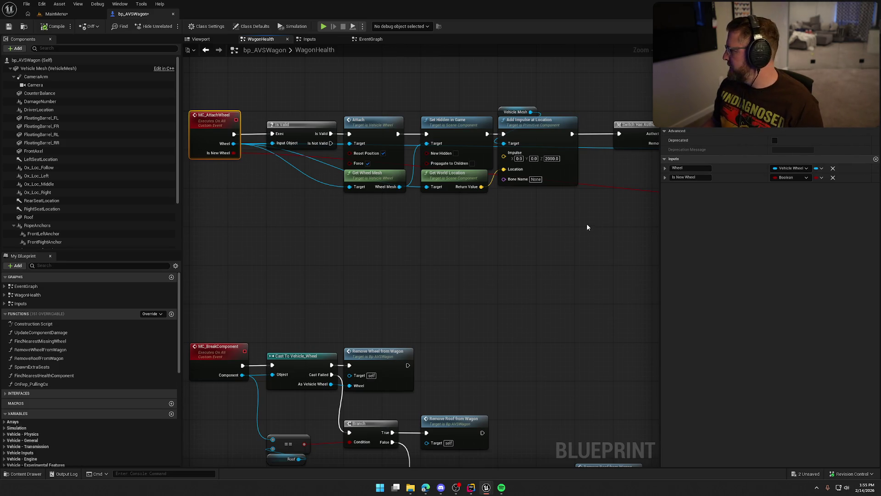
key("alt+Tab")
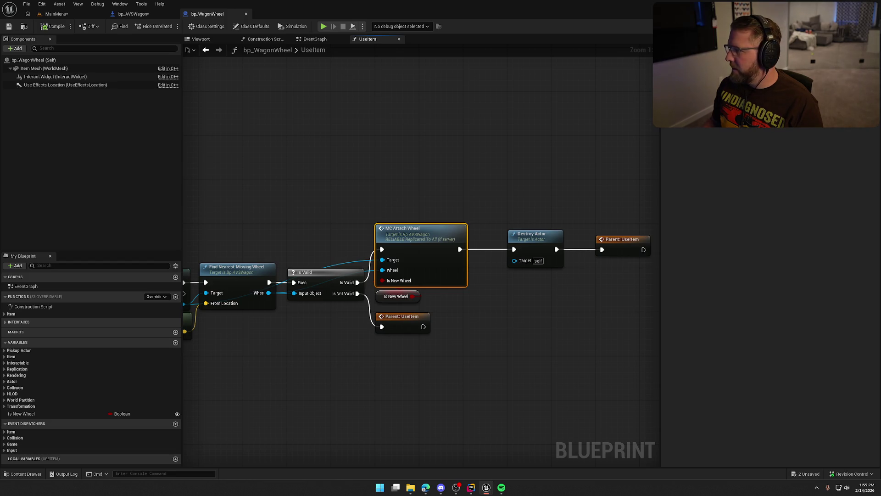
Switch from the UseItem graph back to the bp_AVSWagon tab and deselect the attach-wheel event.
mouse_move(194, 181)
left_mouse_down()
mouse_move(478, 149)
mouse_move(518, 173)
mouse_move(326, 179)
mouse_move(314, 131)
left_mouse_up()
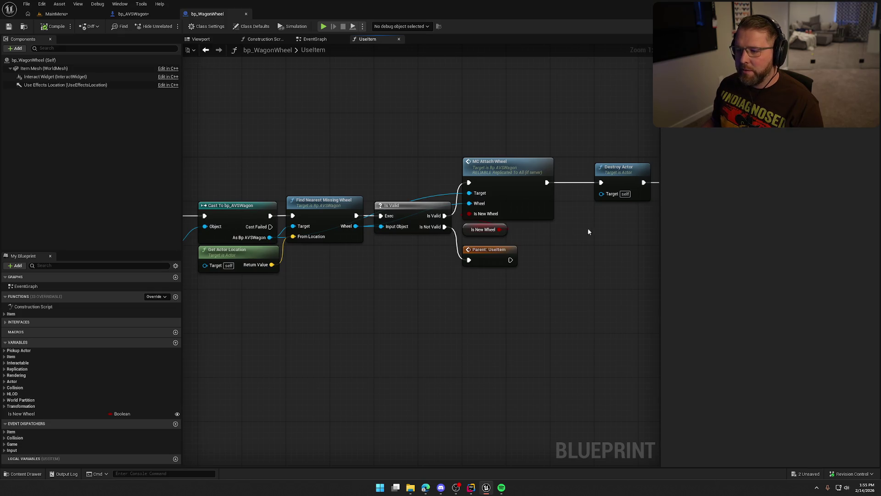
left_click(169, 15)
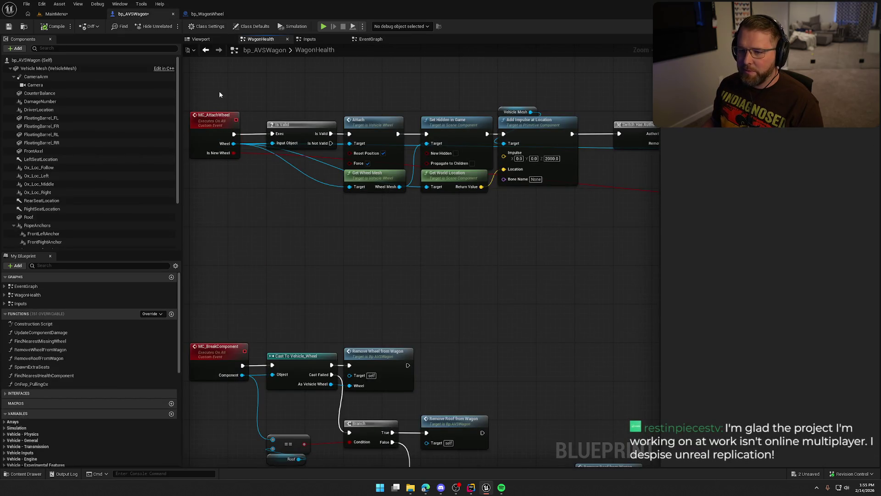
left_click_drag(263, 198, 282, 212)
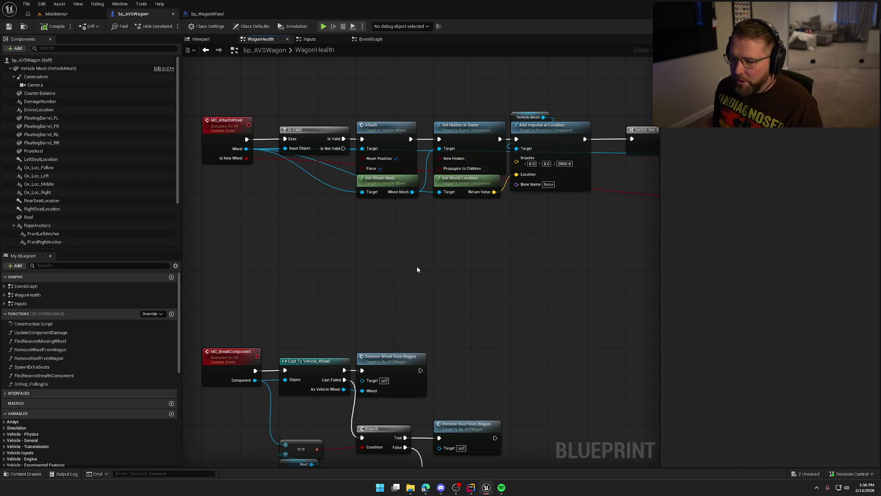
Rename the MC_AttachWheel event to Server_AttachWheel.
scroll(454, 270, "right", 5)
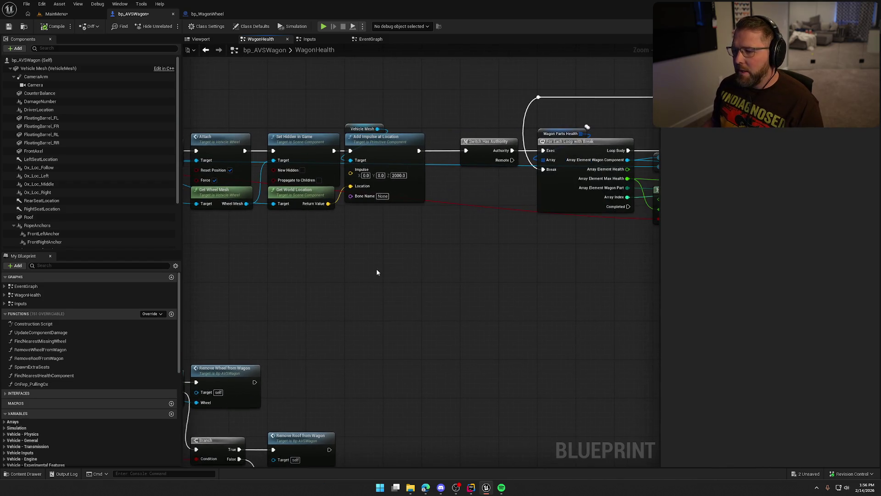
scroll(463, 290, "right", 1)
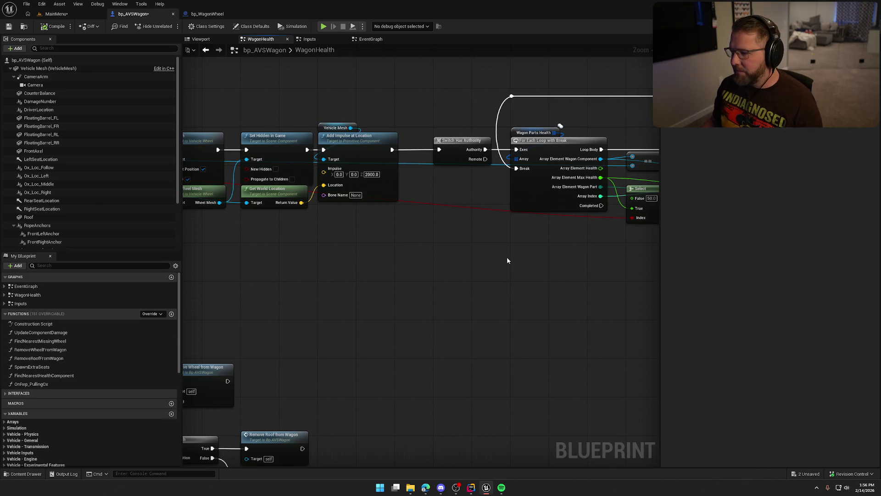
scroll(395, 271, "right", 5)
scroll(494, 279, "down", 2)
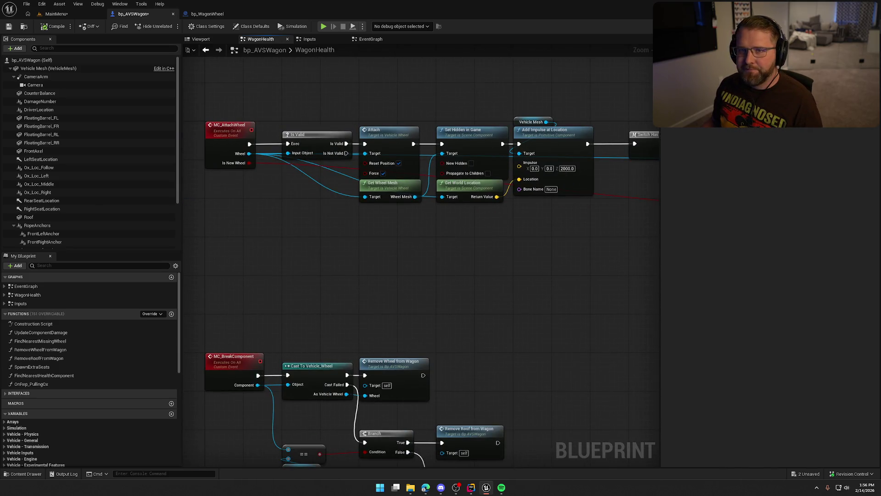
scroll(275, 276, "up", 2)
scroll(276, 276, "right", 5)
scroll(287, 261, "down", 1)
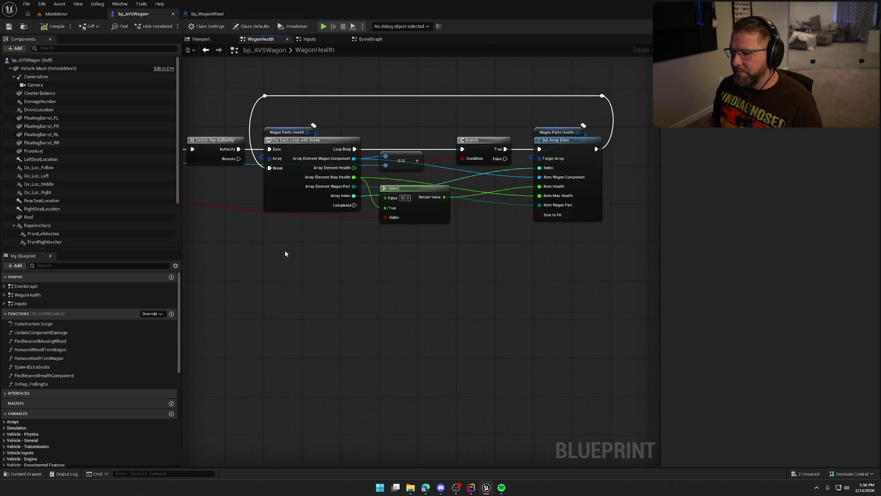
scroll(284, 250, "up", 1)
scroll(309, 245, "left", 8)
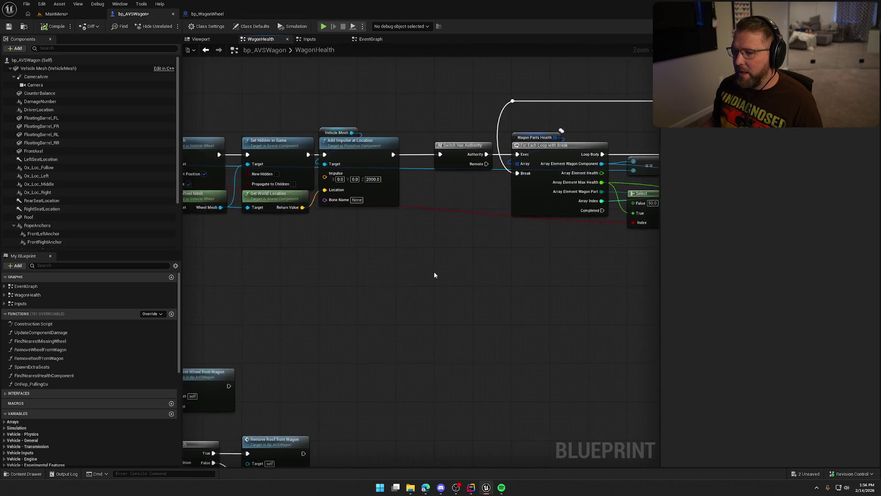
scroll(508, 267, "left", 4)
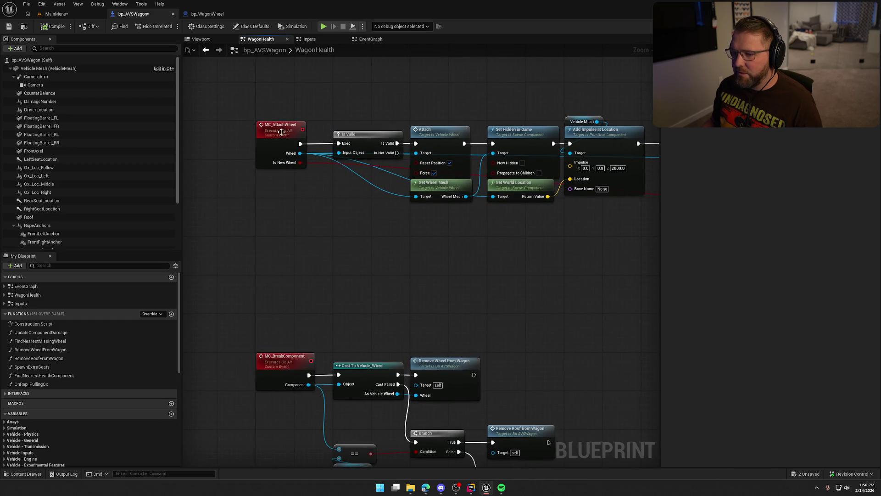
left_click(281, 126)
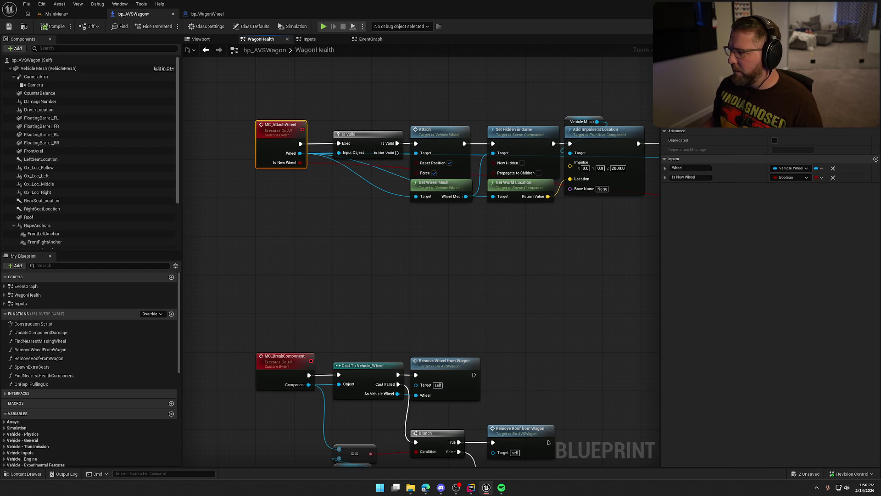
type("Server_AttachWheel")
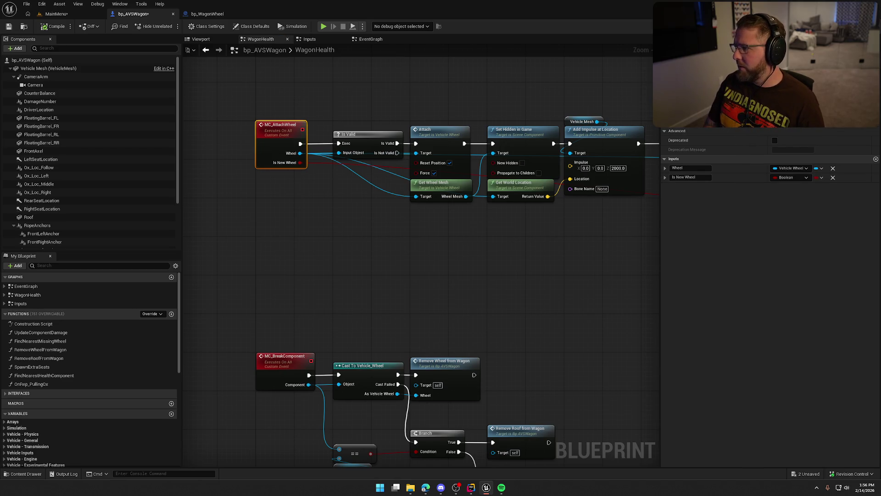
key("Return")
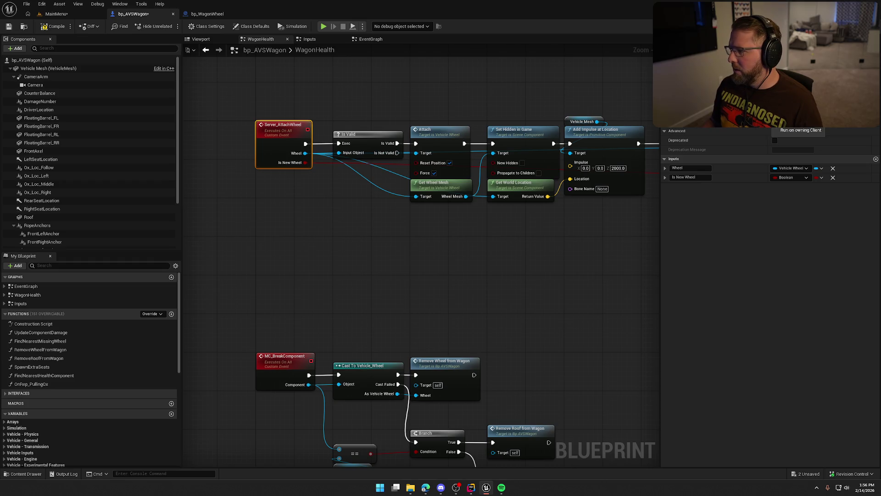
Stop Server_AttachWheel from executing on all clients and nudge the node slightly lower.
left_click(798, 132)
left_click_drag(277, 132, 277, 136)
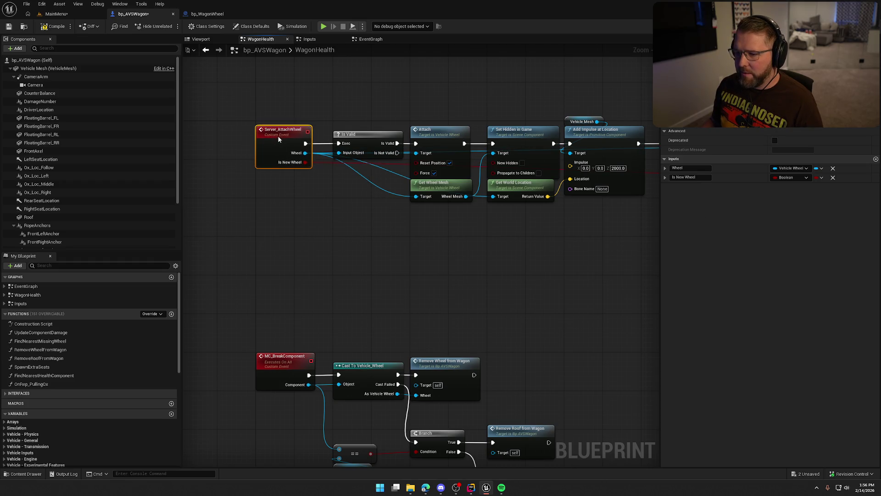
left_click(337, 248)
scroll(326, 244, "down", 5)
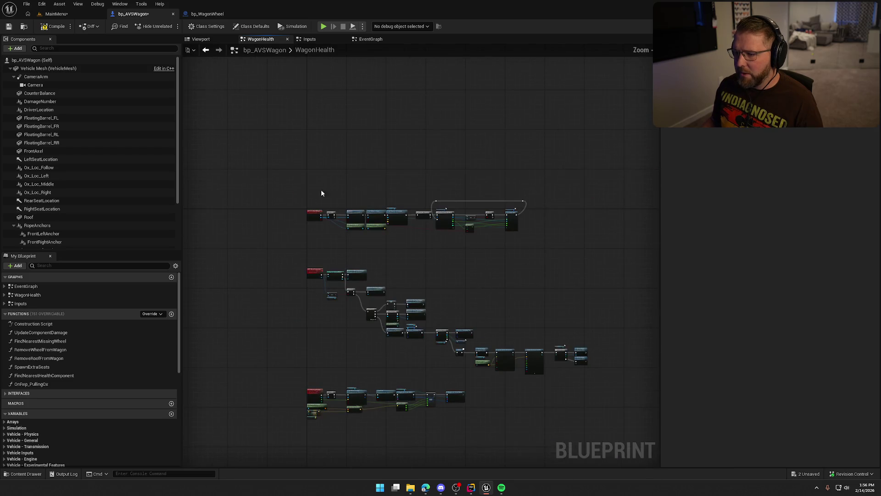
left_click_drag(321, 189, 566, 249)
scroll(296, 221, "up", 5)
left_click(403, 242)
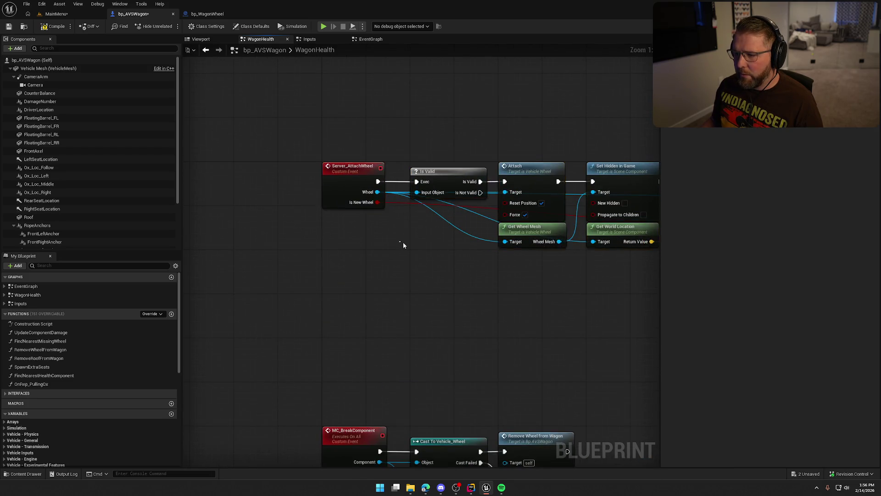
left_click_drag(436, 318, 356, 299)
left_click(506, 143)
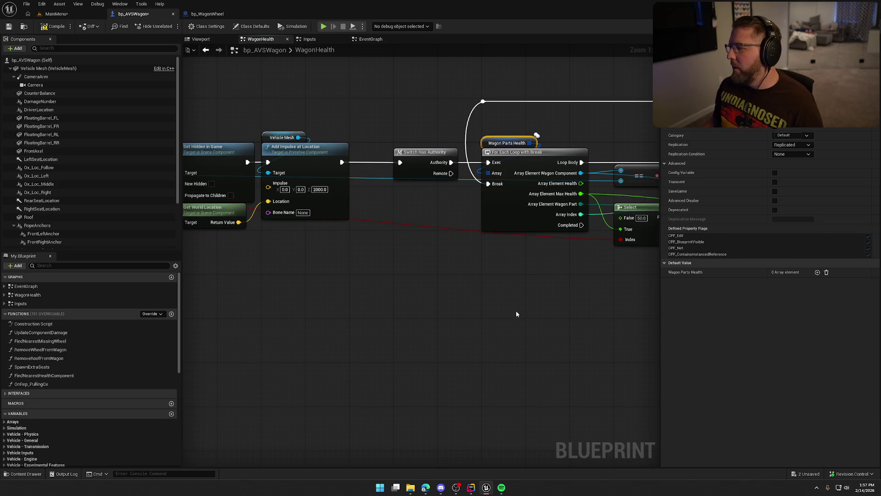
mouse_move(516, 314)
left_mouse_down()
mouse_move(361, 295)
mouse_move(280, 303)
mouse_move(319, 261)
left_mouse_up()
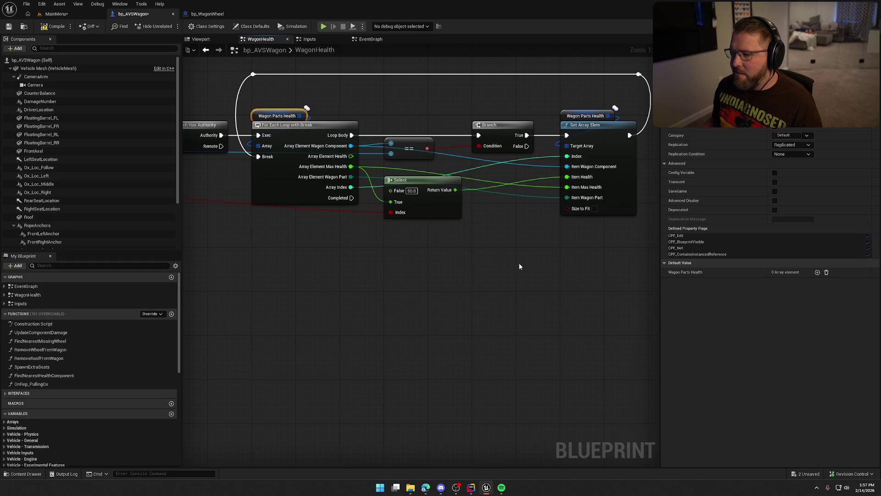
mouse_move(271, 94)
left_mouse_down()
mouse_move(413, 170)
mouse_move(615, 223)
left_mouse_up()
left_click(459, 285)
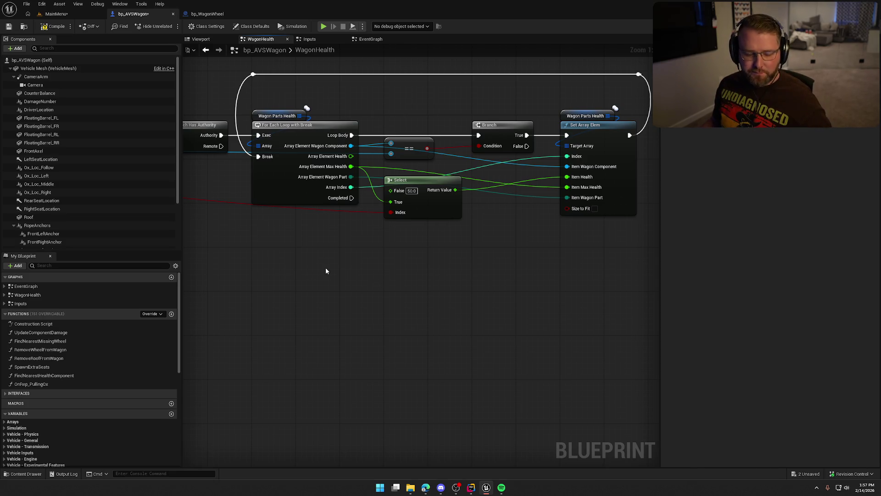
mouse_move(326, 271)
left_mouse_down()
mouse_move(398, 269)
mouse_move(442, 287)
mouse_move(488, 286)
mouse_move(482, 300)
left_mouse_up()
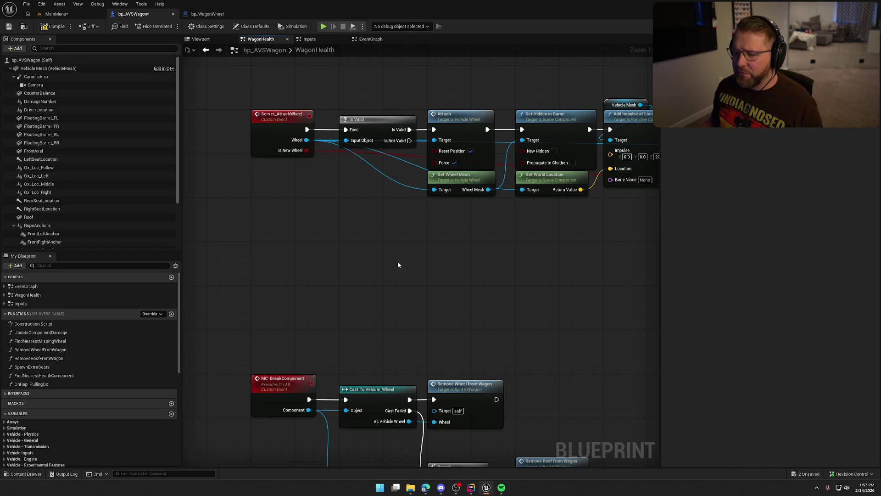
mouse_move(398, 265)
left_mouse_down()
mouse_move(339, 238)
mouse_move(393, 203)
mouse_move(439, 194)
mouse_move(452, 260)
left_mouse_up()
left_click_drag(344, 218, 299, 213)
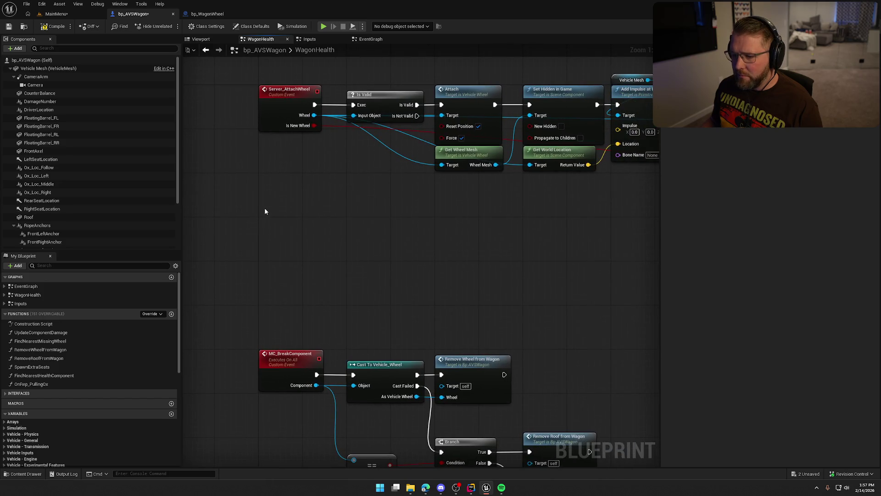
mouse_move(482, 232)
left_mouse_down()
mouse_move(117, 251)
mouse_move(428, 280)
mouse_move(311, 286)
mouse_move(333, 274)
mouse_move(303, 271)
mouse_move(316, 271)
left_mouse_up()
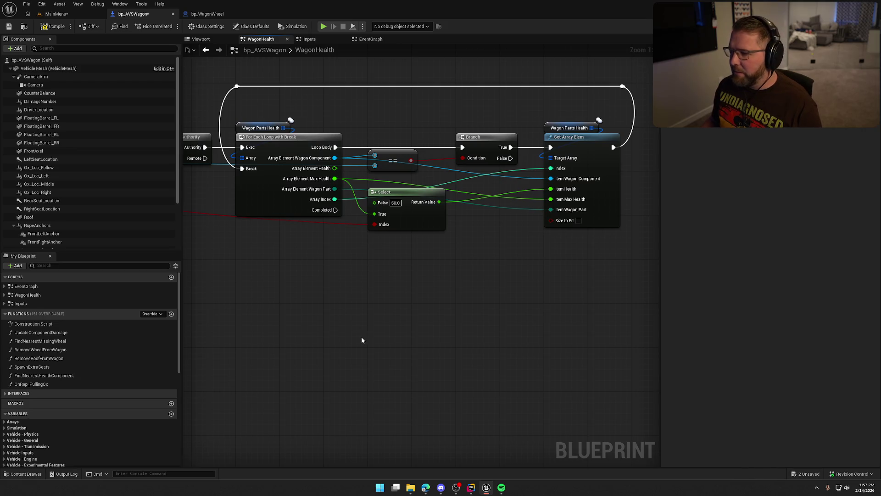
mouse_move(358, 334)
left_mouse_down()
mouse_move(427, 315)
mouse_move(371, 313)
left_mouse_up()
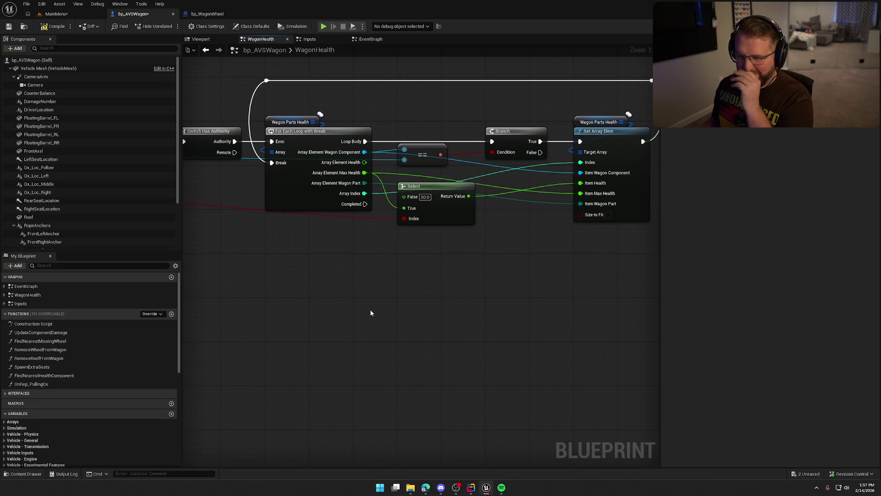
mouse_move(316, 294)
left_mouse_down()
mouse_move(417, 299)
mouse_move(499, 271)
mouse_move(584, 275)
mouse_move(437, 265)
mouse_move(605, 264)
mouse_move(588, 264)
left_mouse_up()
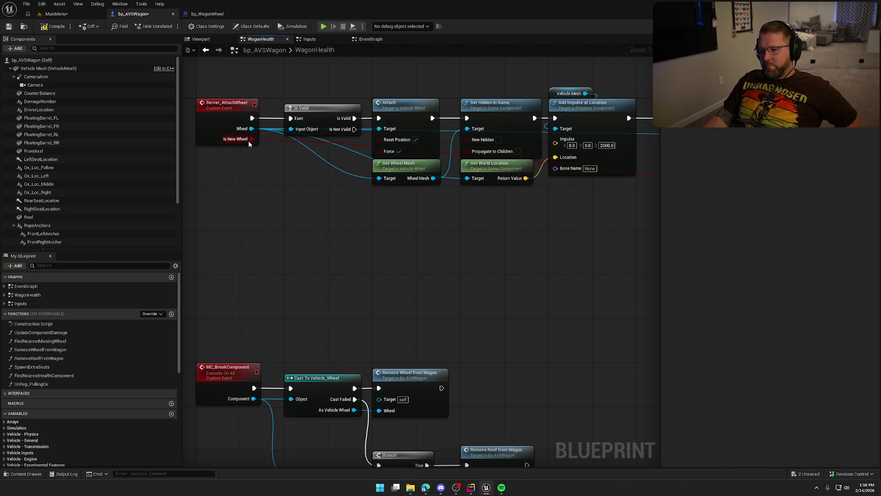
left_click(229, 132)
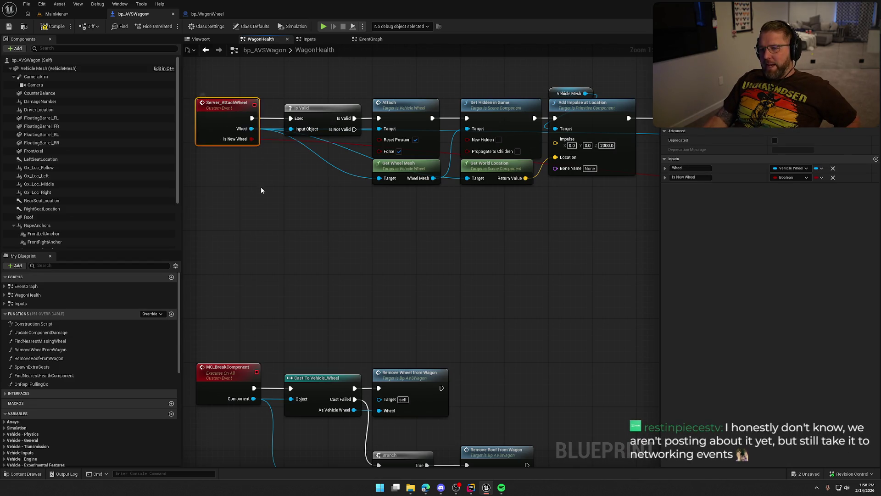
left_click_drag(208, 86, 295, 187)
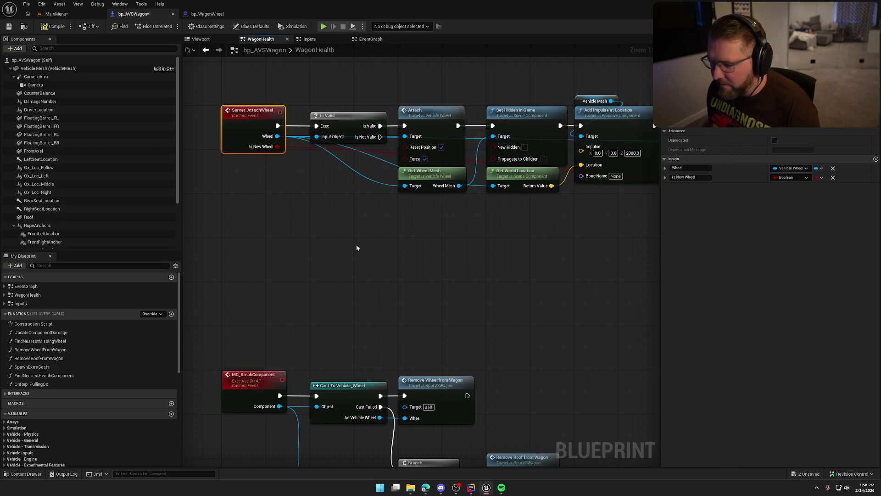
left_click_drag(426, 235, 307, 247)
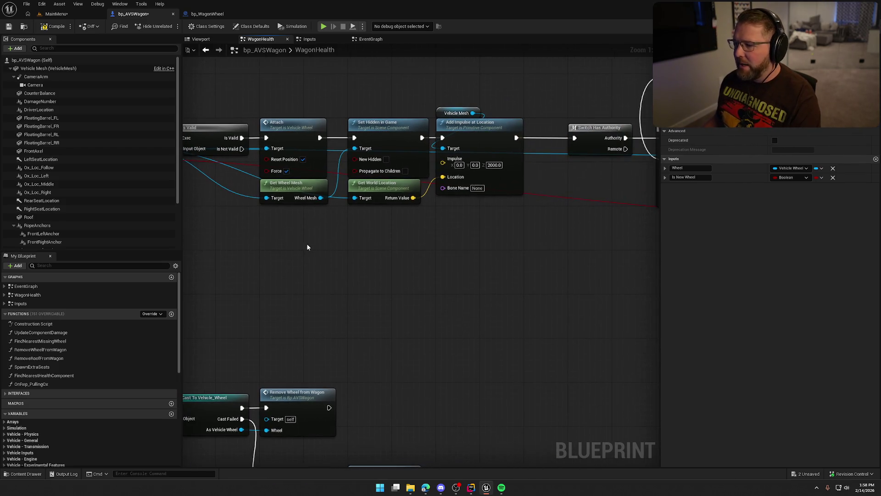
mouse_move(385, 249)
left_mouse_down()
mouse_move(495, 238)
mouse_move(484, 329)
mouse_move(490, 302)
mouse_move(498, 305)
left_mouse_up()
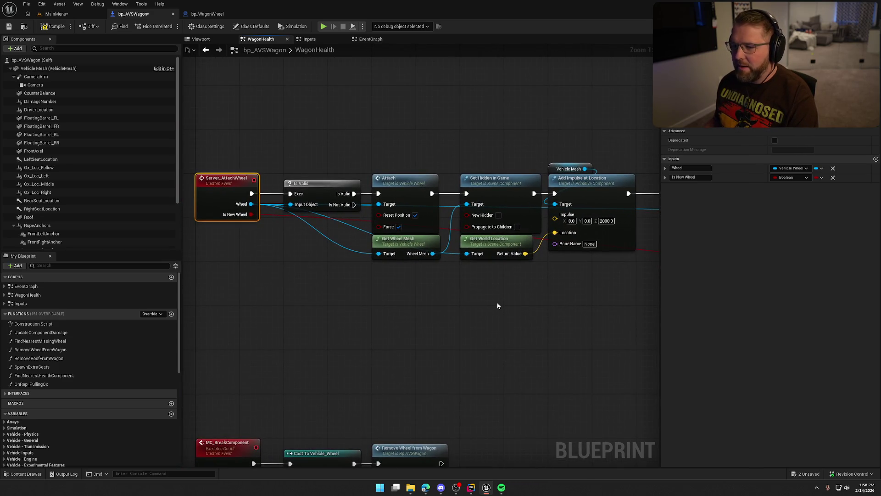
left_click(497, 314)
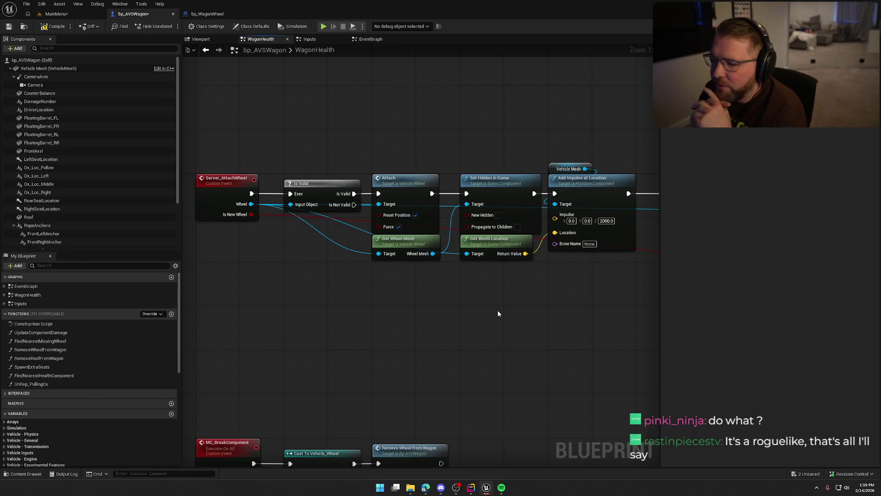
left_click_drag(377, 332, 445, 328)
In bp_WagonWheel's UseItem graph, move Destroy Actor and Parent: UseItem closer to Server Attach Wheel.
left_click(208, 13)
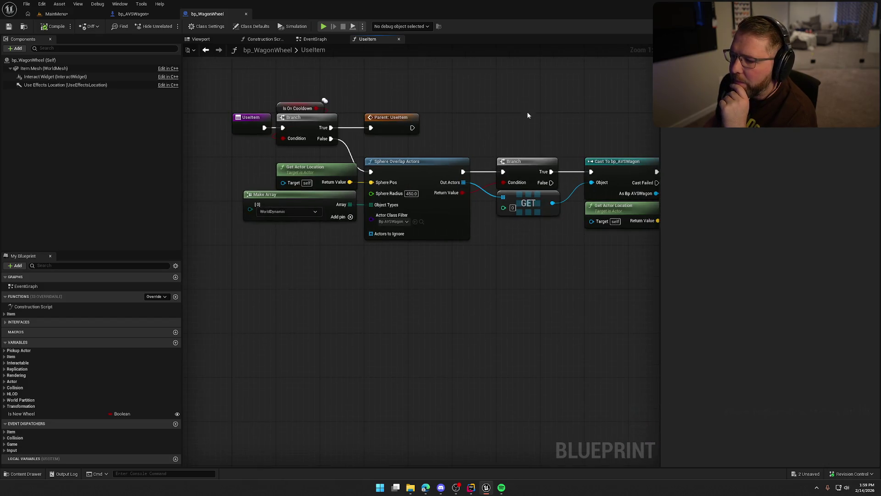
mouse_move(215, 94)
left_mouse_down()
mouse_move(481, 295)
mouse_move(342, 283)
left_mouse_up()
left_click(461, 287)
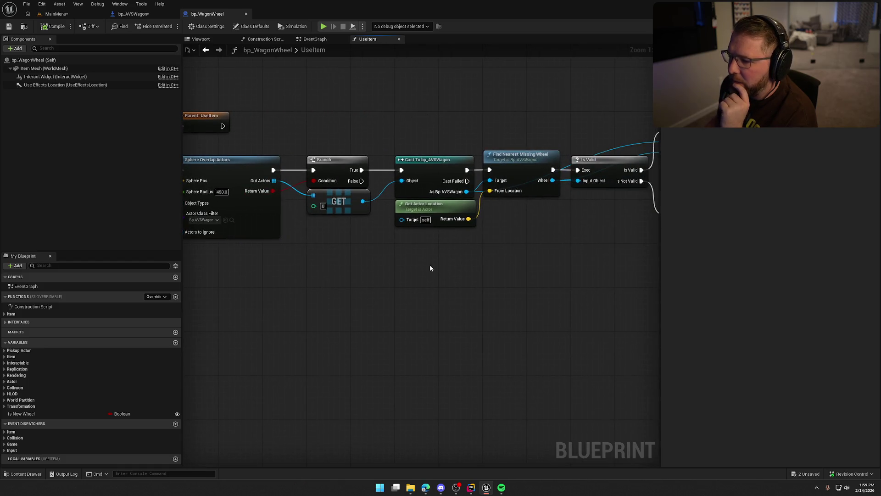
left_click_drag(429, 265, 327, 268)
mouse_move(362, 137)
left_mouse_down()
mouse_move(434, 233)
mouse_move(421, 248)
mouse_move(433, 242)
left_mouse_up()
mouse_move(354, 112)
left_mouse_down()
mouse_move(459, 186)
mouse_move(409, 198)
left_mouse_up()
left_click_drag(562, 177, 389, 146)
left_click_drag(324, 173, 374, 157)
right_click(356, 128)
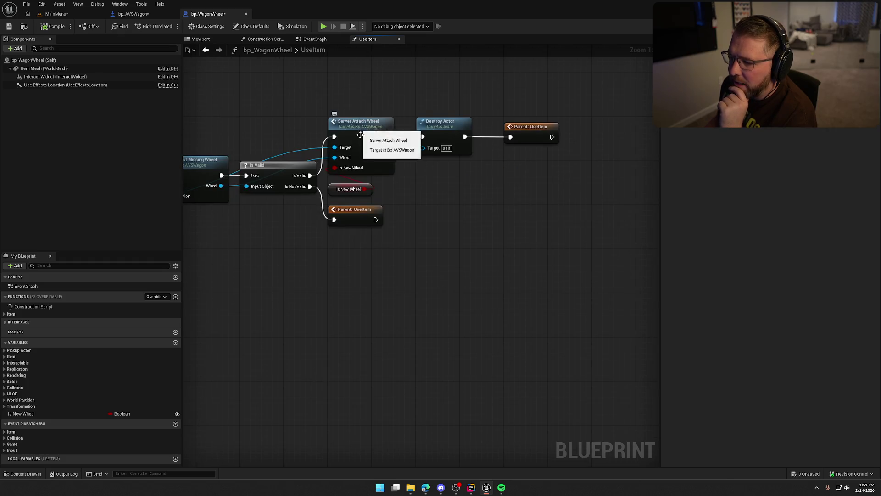
mouse_move(341, 188)
left_mouse_down()
mouse_move(369, 192)
mouse_move(369, 182)
left_mouse_up()
left_click_drag(396, 136, 424, 143)
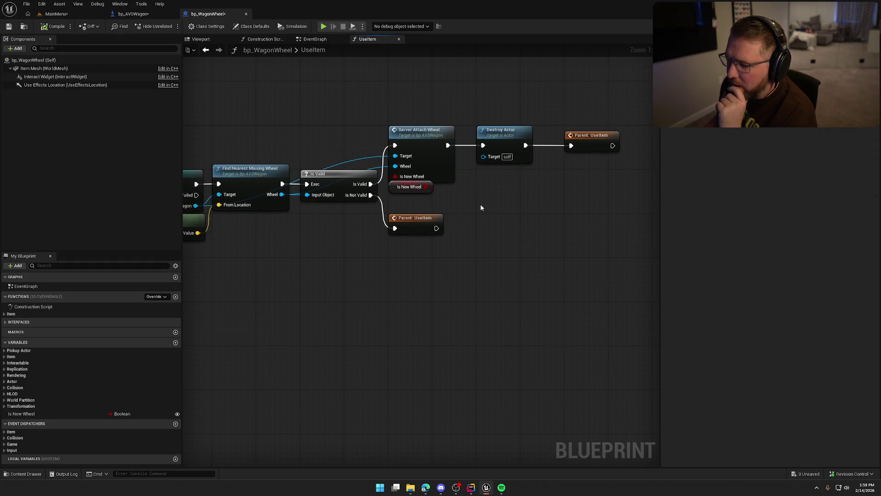
Jump from Server Attach Wheel to its definition in bp_AVSWagon's WagonHealth graph.
double_click(424, 143)
left_click_drag(549, 358, 349, 274)
mouse_move(321, 127)
left_mouse_down()
mouse_move(580, 298)
mouse_move(411, 254)
mouse_move(374, 224)
left_mouse_up()
left_click(556, 281)
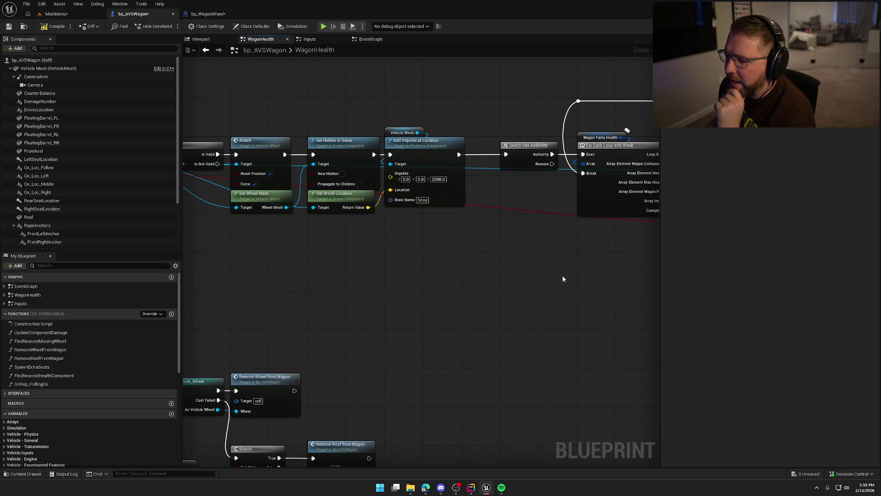
mouse_move(563, 275)
left_mouse_down()
mouse_move(372, 276)
mouse_move(340, 292)
mouse_move(566, 274)
left_mouse_up()
left_click_drag(386, 304, 541, 311)
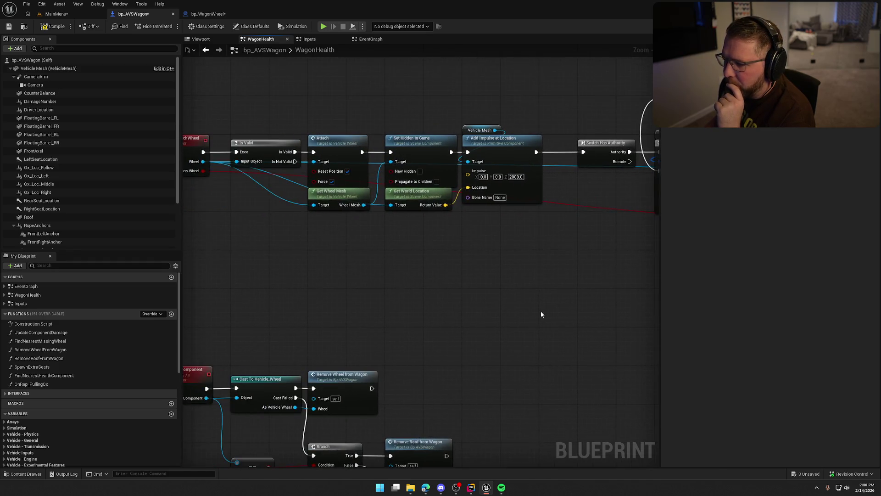
scroll(421, 275, "up", 1)
mouse_move(421, 275)
left_mouse_down()
mouse_move(510, 275)
mouse_move(486, 280)
left_mouse_up()
left_click(403, 146)
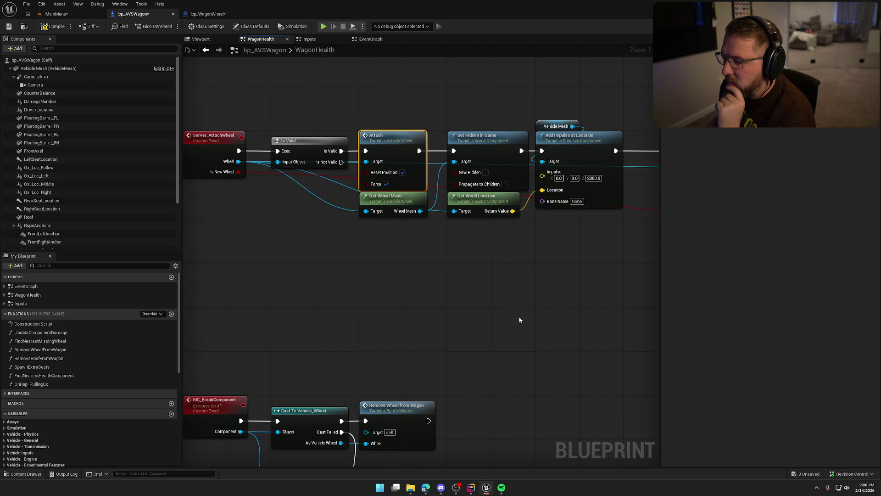
left_click(461, 325)
left_click_drag(461, 325, 453, 337)
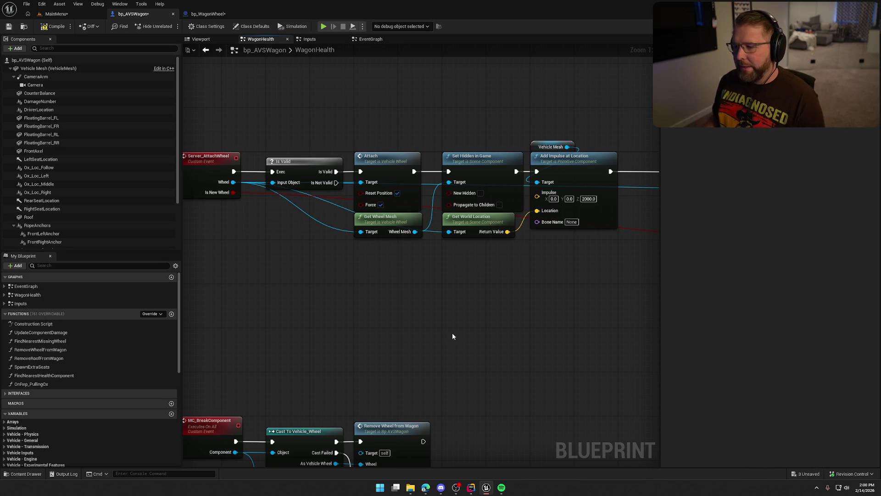
mouse_move(453, 336)
left_mouse_down()
mouse_move(473, 334)
mouse_move(459, 328)
left_mouse_up()
left_click(208, 14)
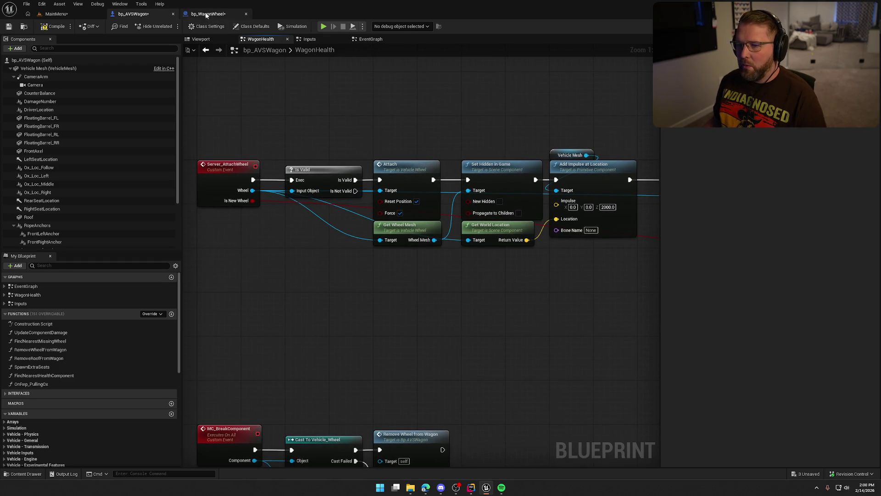
left_click(421, 194)
left_click_drag(422, 198, 422, 203)
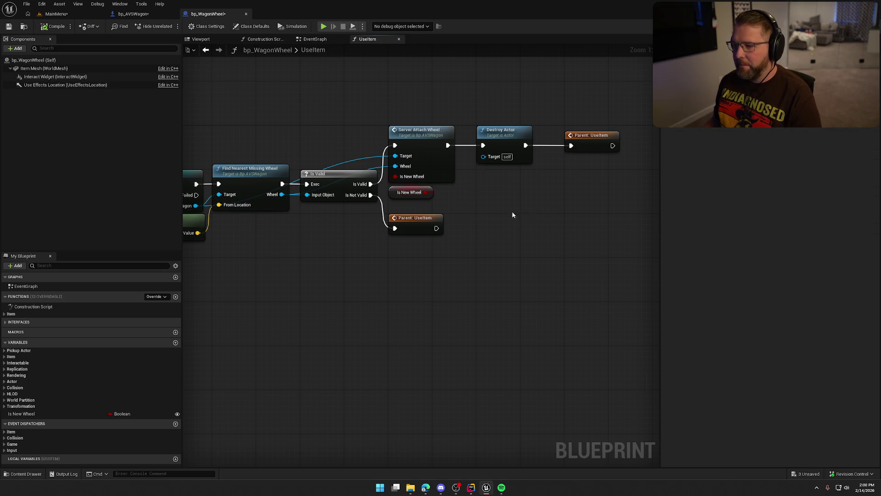
mouse_move(392, 104)
left_mouse_down()
mouse_move(452, 196)
mouse_move(607, 202)
left_mouse_up()
left_click(556, 234)
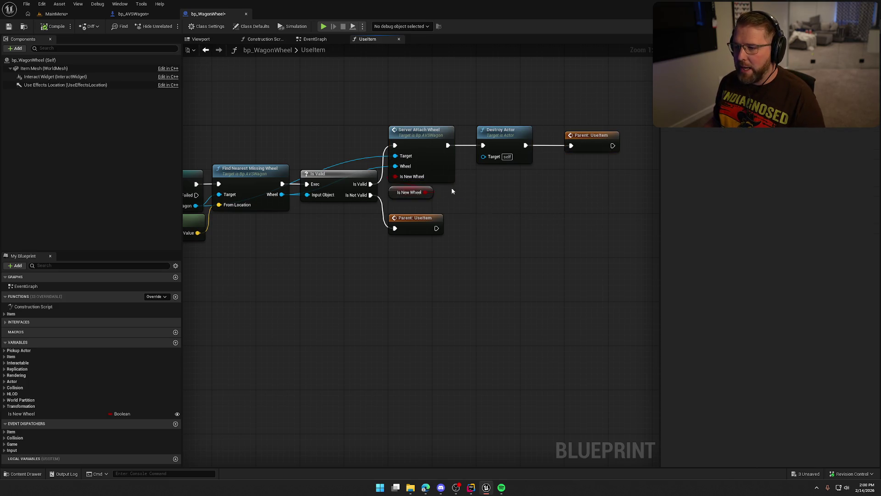
left_click(123, 14)
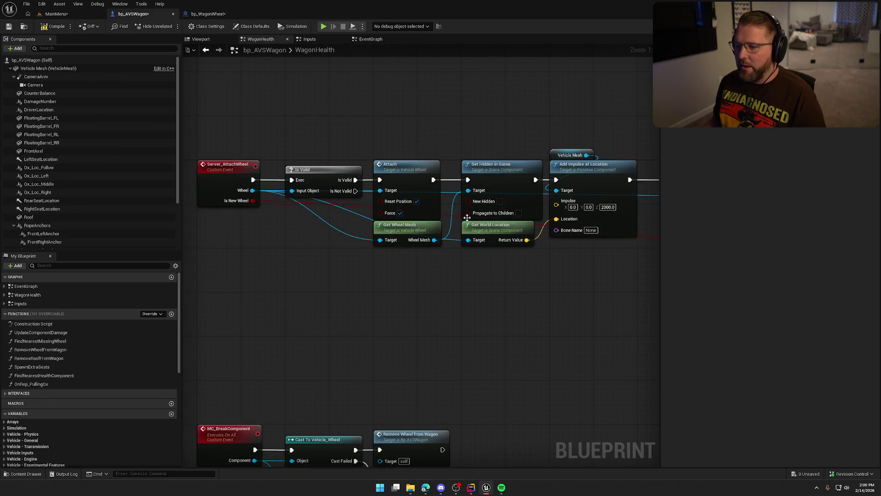
left_click(282, 133)
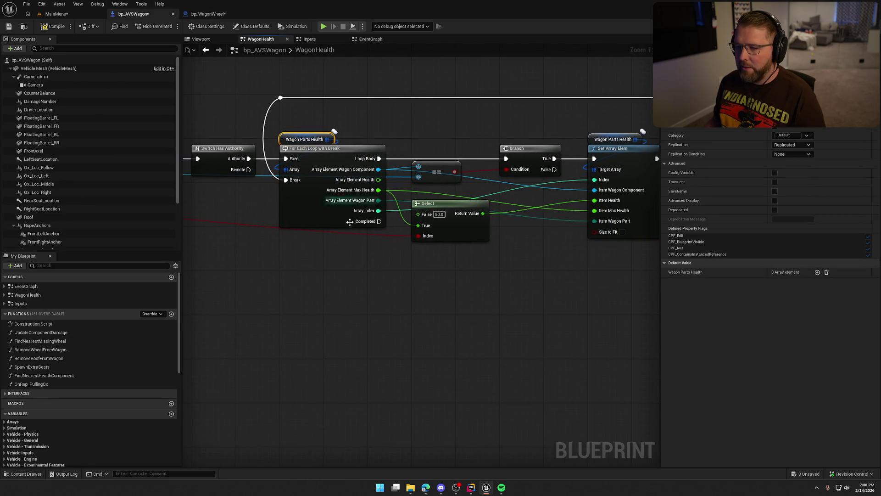
mouse_move(321, 318)
left_mouse_down()
mouse_move(256, 306)
mouse_move(488, 329)
mouse_move(478, 312)
mouse_move(443, 305)
left_mouse_up()
scroll(443, 305, "down", 1)
left_click_drag(213, 134, 566, 295)
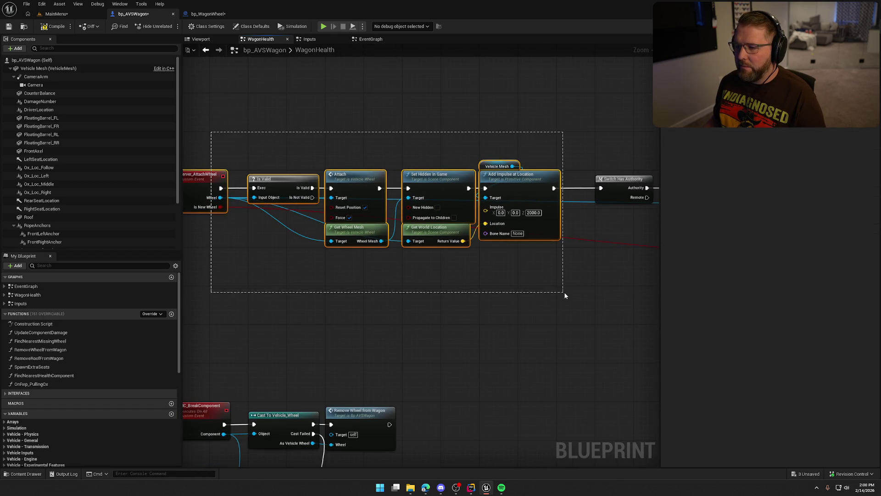
left_click(498, 291)
left_click_drag(393, 307, 422, 295)
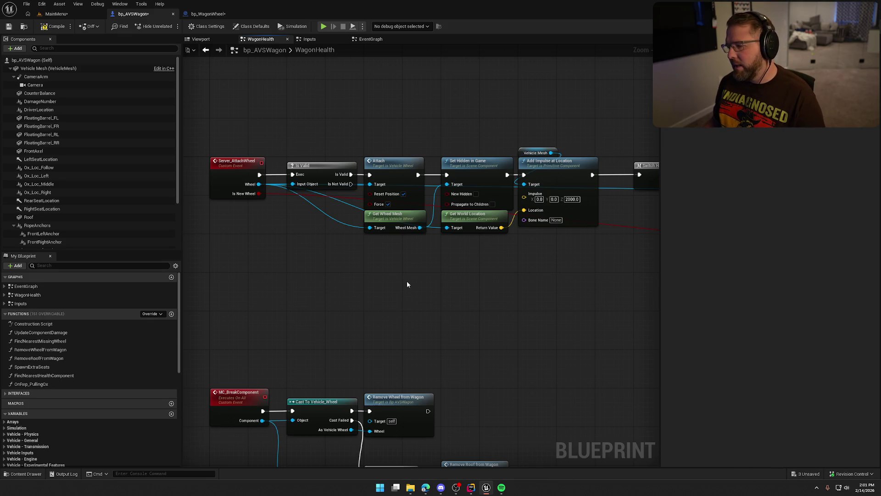
left_click_drag(407, 283, 401, 305)
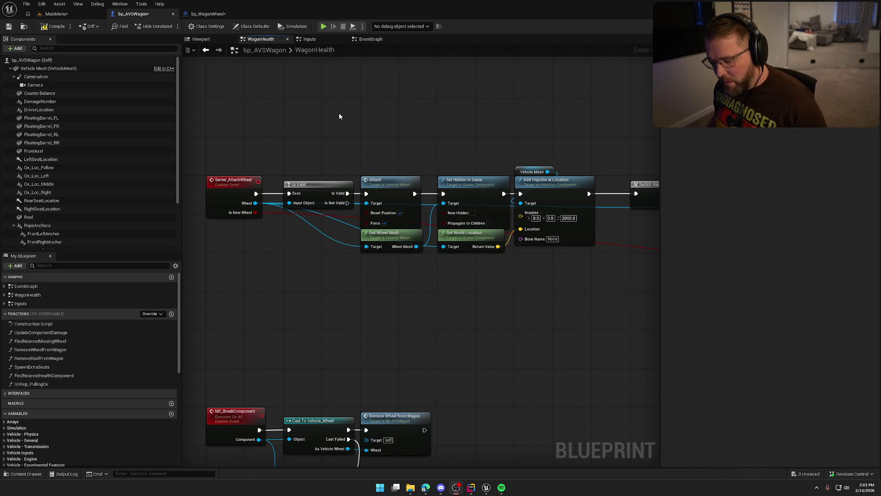
Save all modified blueprints with Ctrl+Shift+S and Save Selected.
key("ctrl+shift+s")
left_click(447, 321)
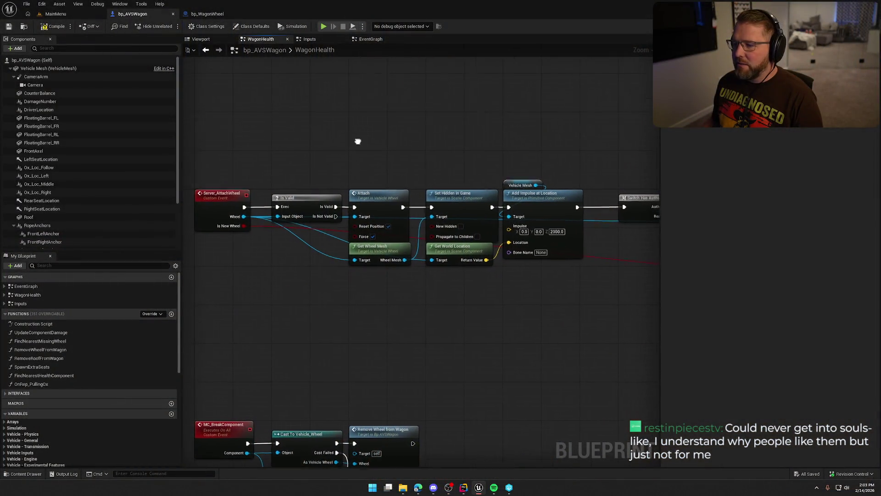
left_click_drag(358, 141, 365, 136)
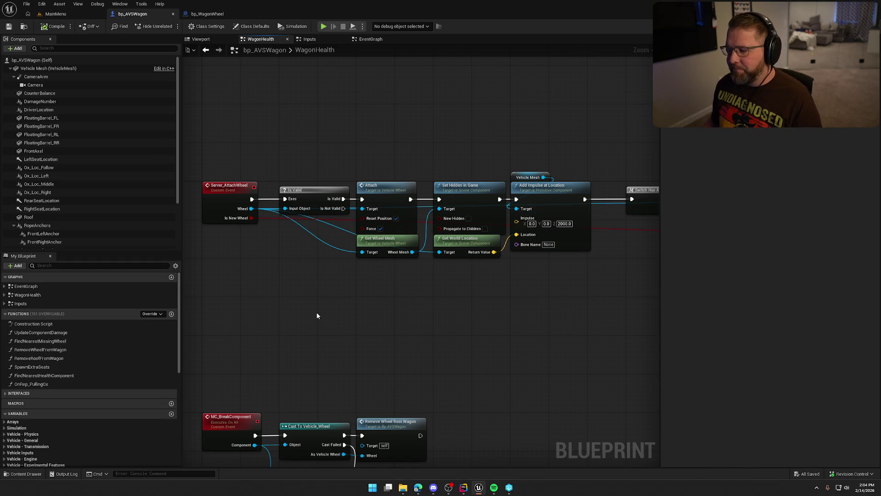
Pan to the Server_AttachWheel node chain and select the Vehicle Mesh component to see its Details.
left_click_drag(318, 314, 331, 316)
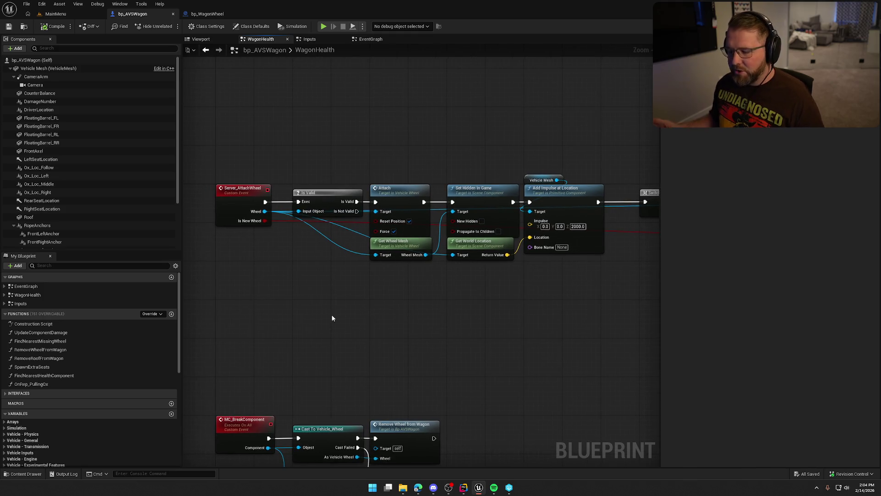
left_click_drag(429, 280, 421, 289)
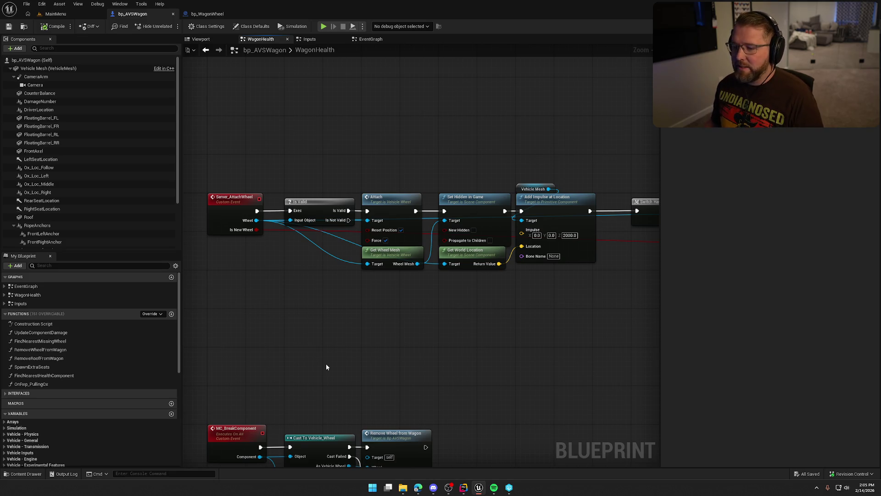
mouse_move(338, 365)
left_mouse_down()
mouse_move(347, 299)
mouse_move(390, 305)
mouse_move(462, 273)
mouse_move(361, 262)
mouse_move(374, 263)
mouse_move(366, 279)
mouse_move(483, 284)
mouse_move(496, 269)
left_mouse_up()
scroll(366, 276, "up", 1)
left_click(46, 68)
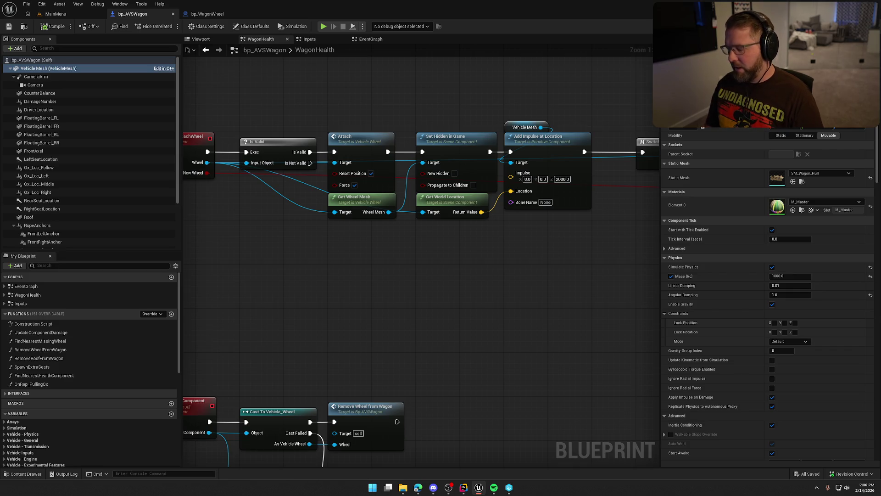
Show bp_AVSWagon's class defaults, including vehicle physics with the VehicleChassis material, beside WagonHealth.
left_click(32, 60)
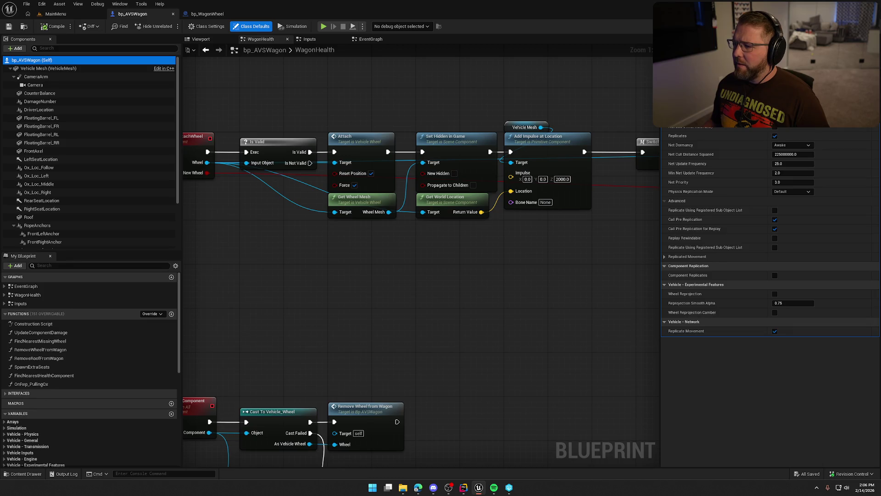
left_click(566, 81)
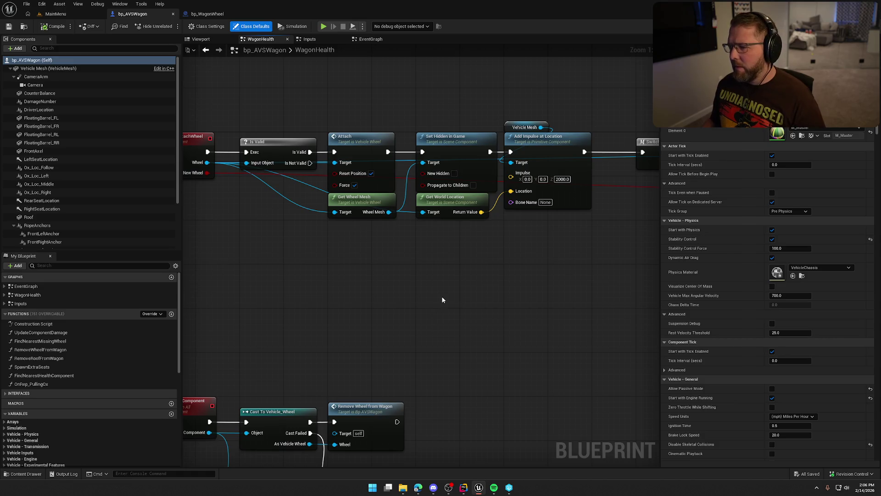
Review the impulse nodes and the Attach and Set Hidden in Game nodes by selecting them.
left_click_drag(468, 251, 557, 103)
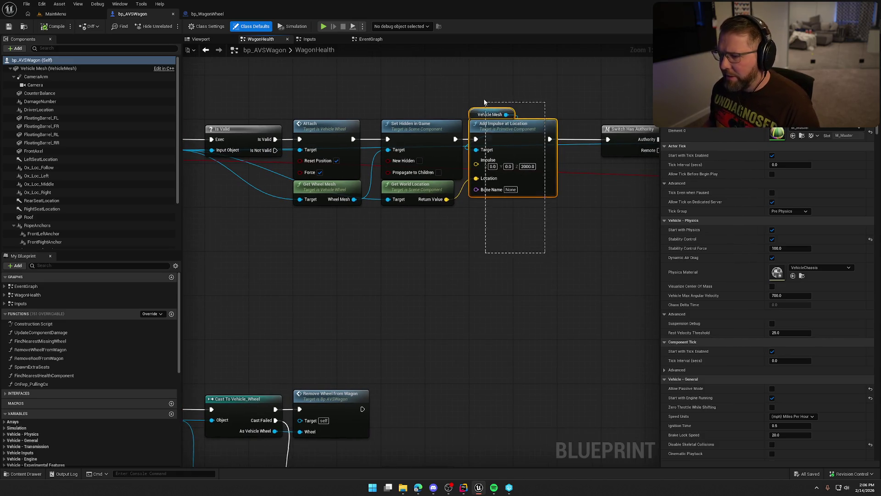
left_click_drag(467, 250, 386, 181)
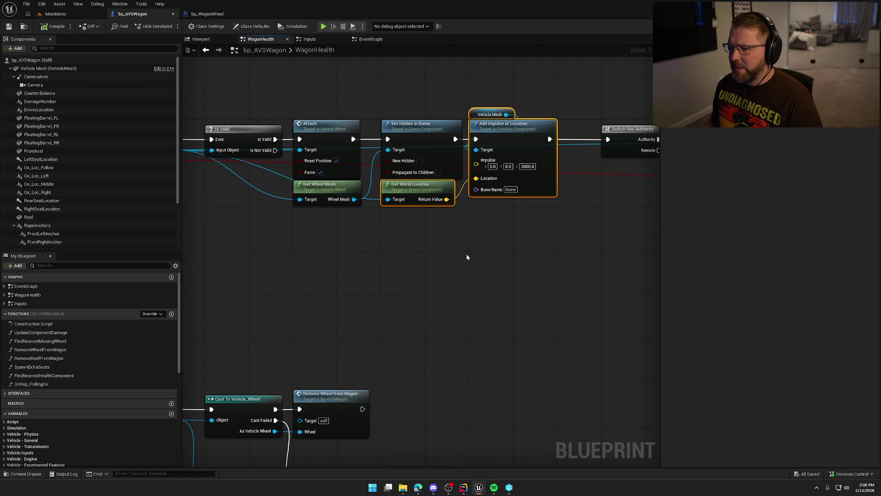
left_click_drag(463, 266, 491, 272)
left_click(491, 268)
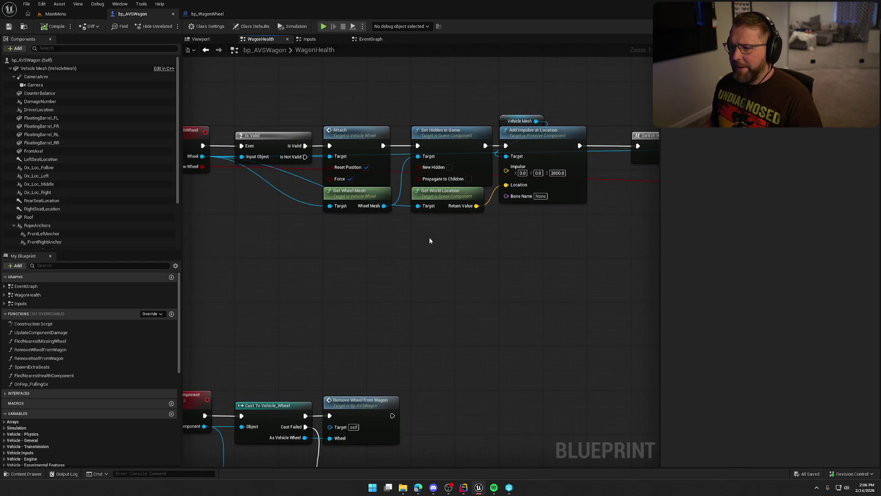
left_click(353, 133)
left_click(459, 131, "shift")
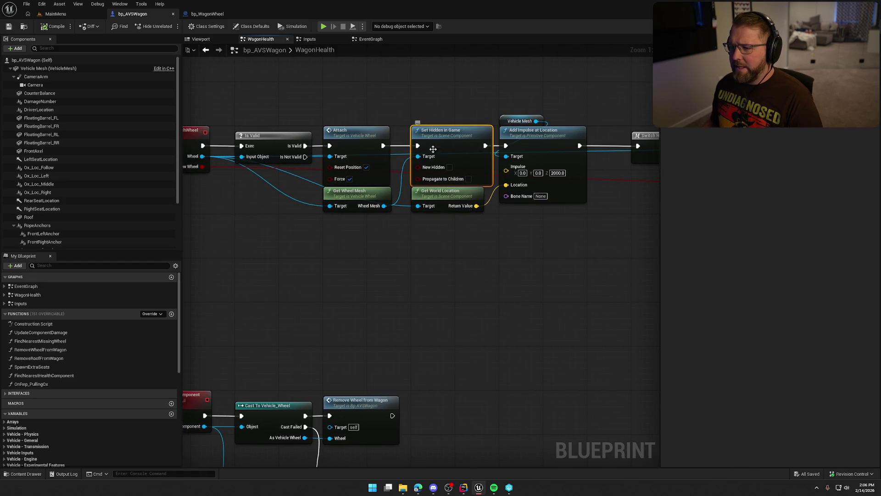
left_click(392, 268)
Delete the Switch Has Authority node and move the For Each Loop group left.
mouse_move(392, 268)
left_mouse_down()
mouse_move(497, 269)
mouse_move(417, 256)
mouse_move(188, 247)
left_mouse_up()
left_click_drag(346, 138, 330, 83)
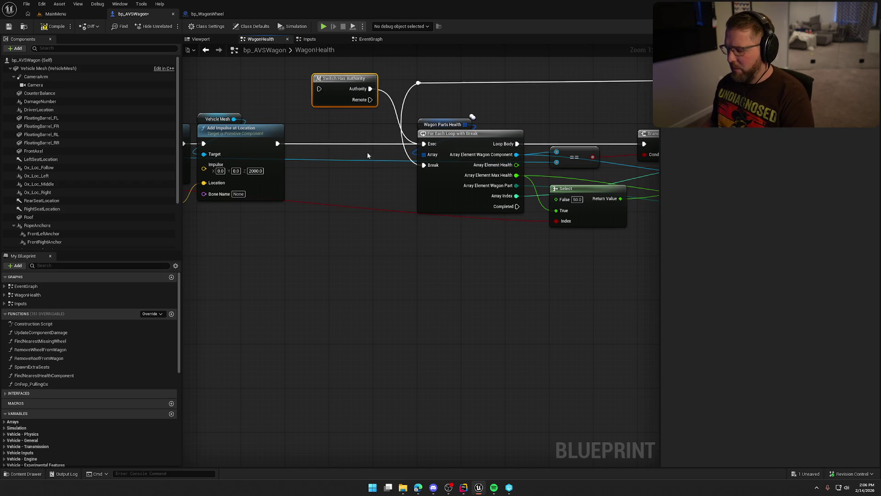
key("Delete")
scroll(396, 279, "down", 4)
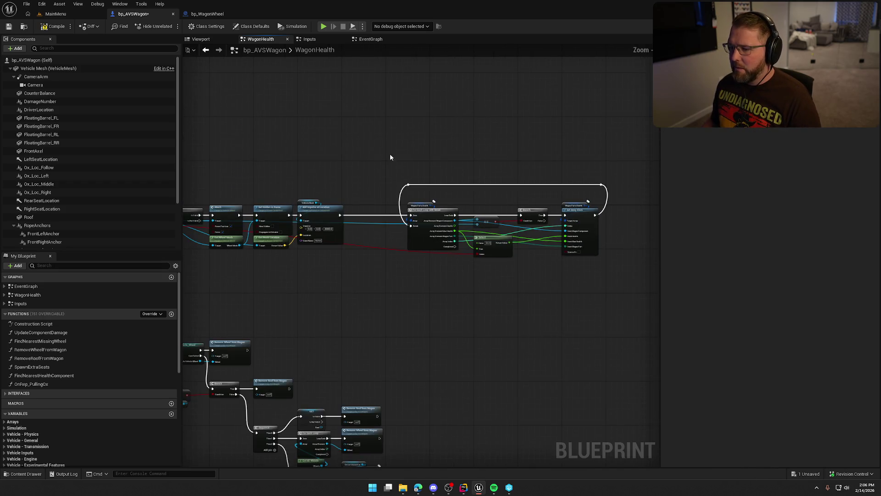
scroll(337, 296, "up", 4)
left_click_drag(563, 183, 480, 186)
mouse_move(396, 337)
left_mouse_down()
mouse_move(437, 323)
mouse_move(429, 252)
mouse_move(358, 253)
mouse_move(516, 244)
mouse_move(367, 272)
left_mouse_up()
Run and stop a quick play session on the MainMenu level.
left_click(55, 14)
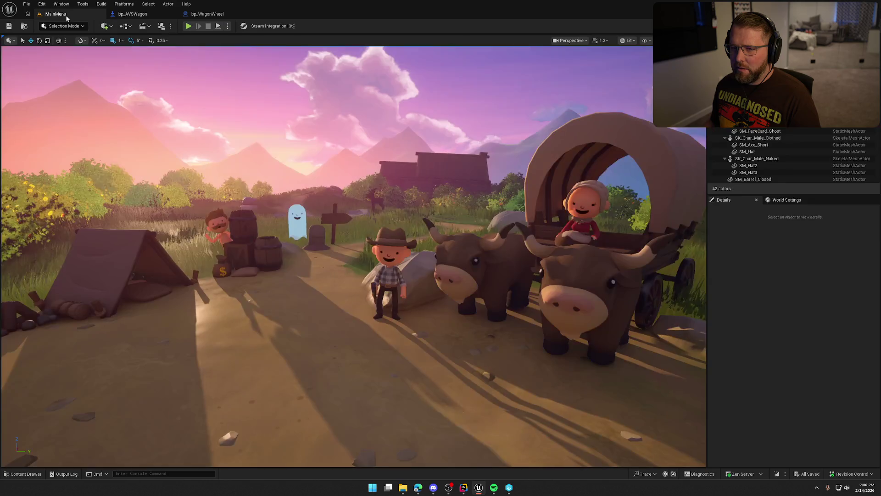
left_click(188, 26)
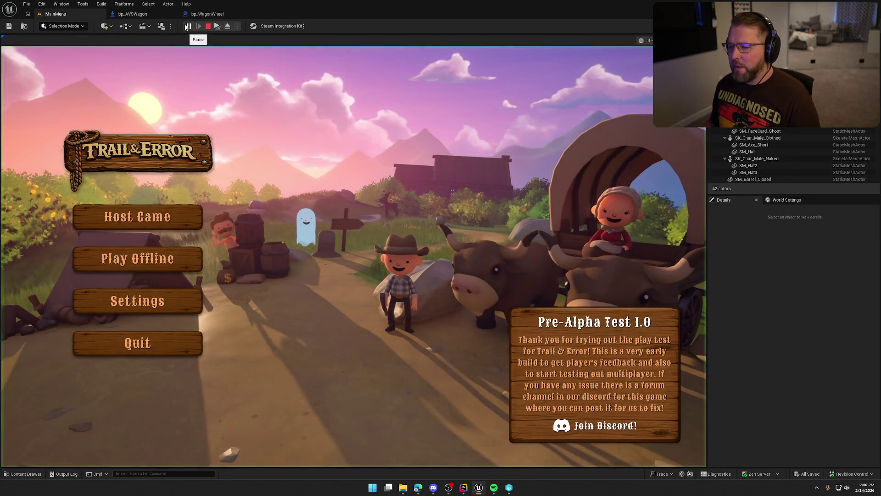
left_click(117, 342)
Load the GameWorld level from the Maps folder and show bp_AVSWagon's EventGraph.
key("ctrl+space")
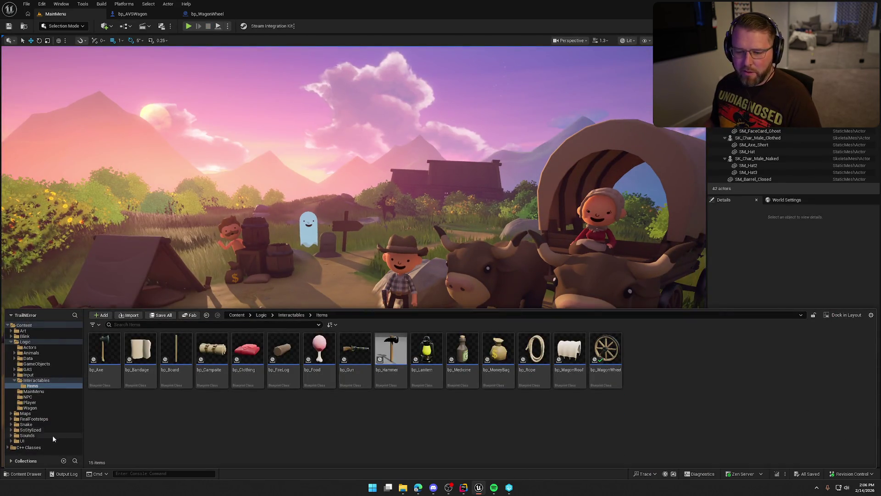
left_click(36, 415)
left_click(211, 353)
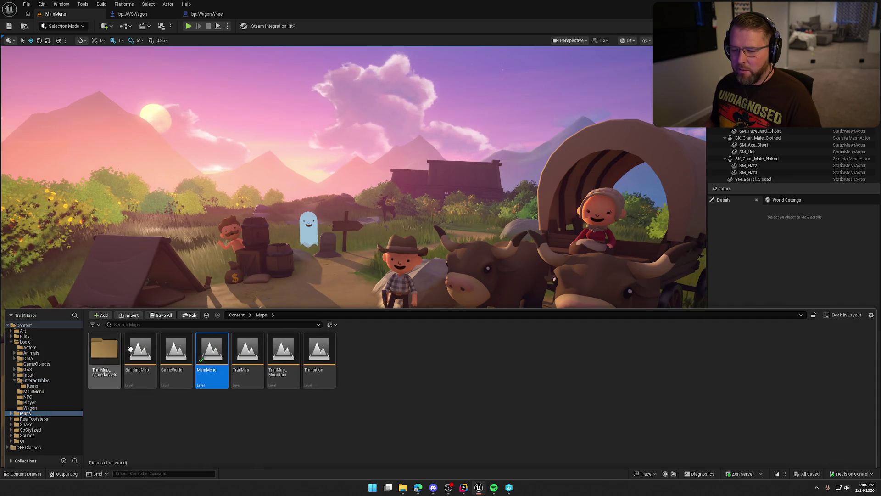
left_click(178, 354)
double_click(178, 354)
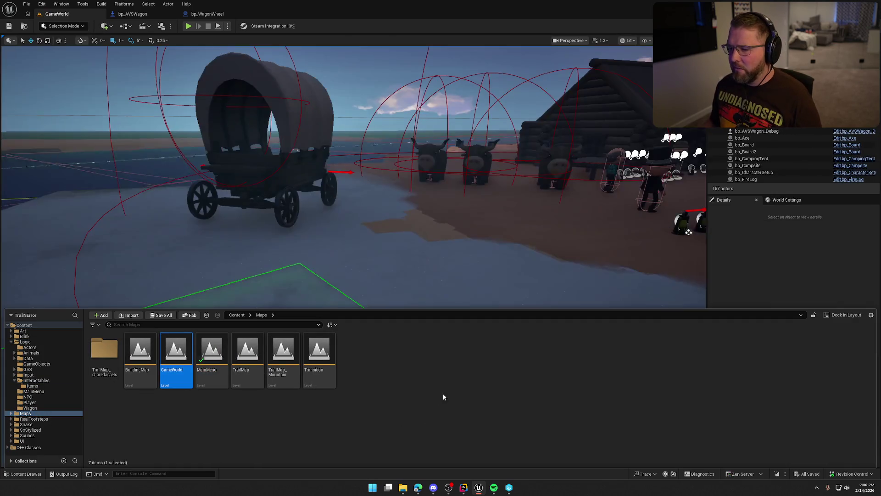
left_click(769, 288)
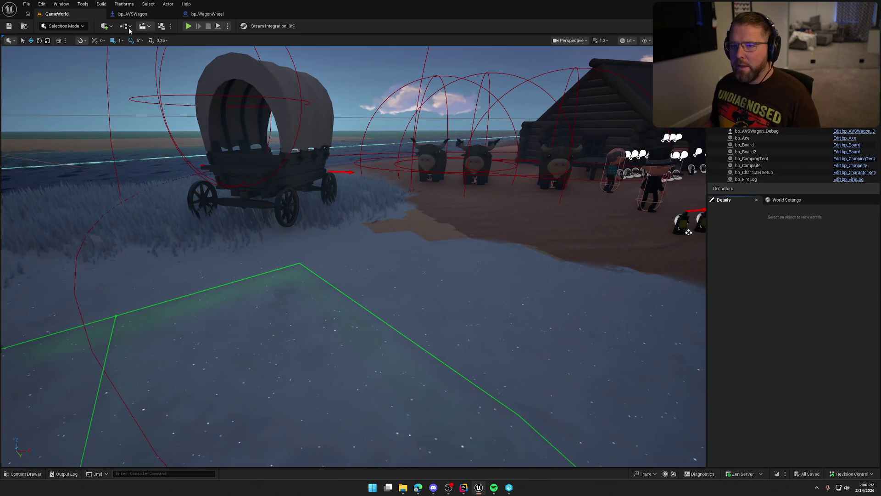
left_click(133, 13)
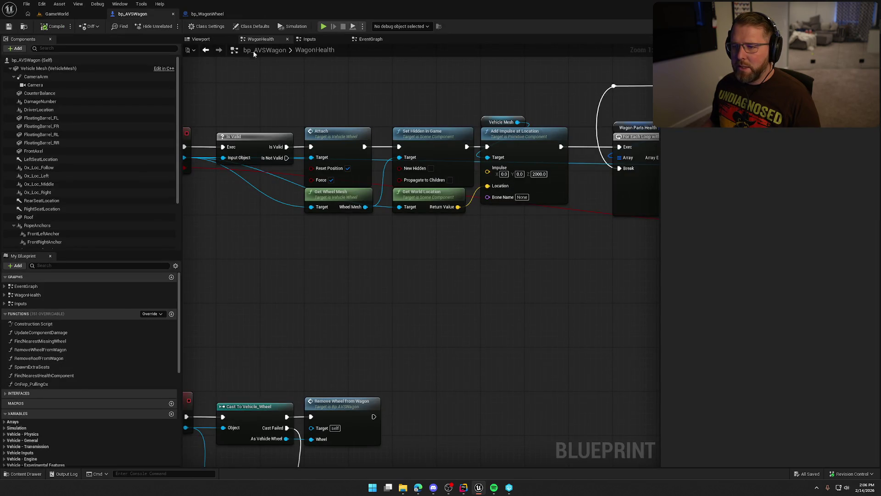
left_click(395, 42)
scroll(519, 218, "down", 2)
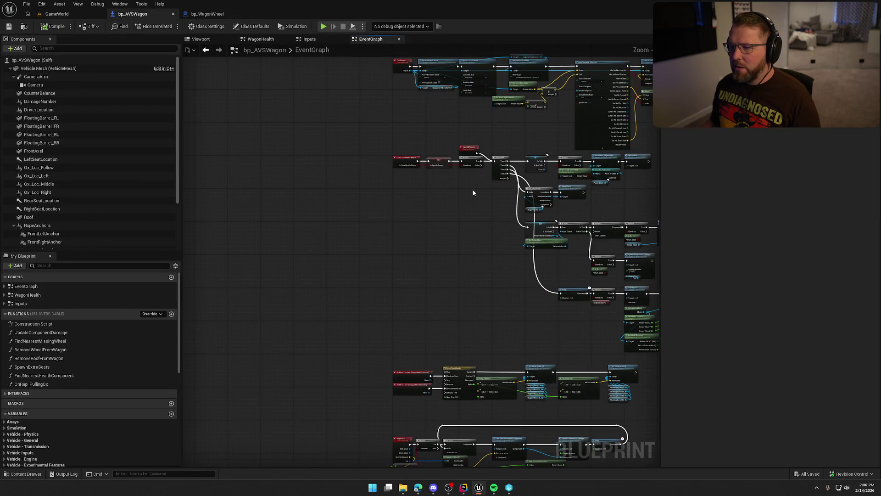
Add a 5-second Delay after the event binding, followed by Update Component Damage.
scroll(498, 276, "up", 5)
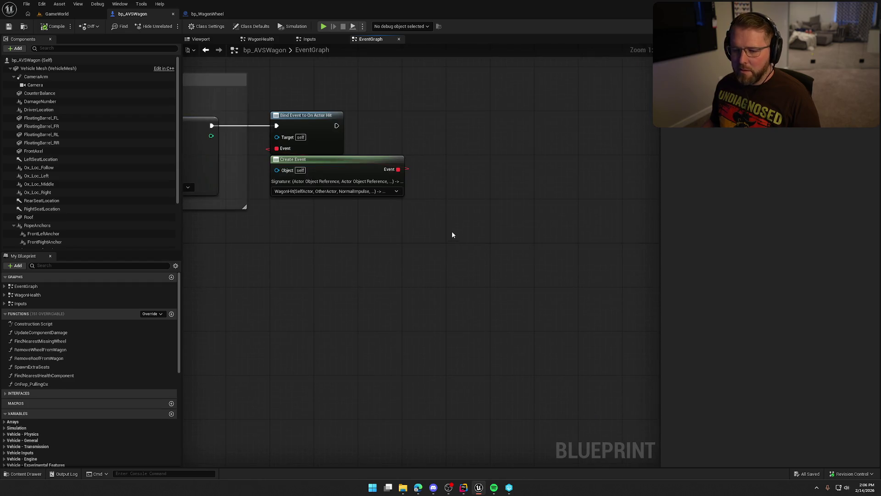
left_click(464, 118)
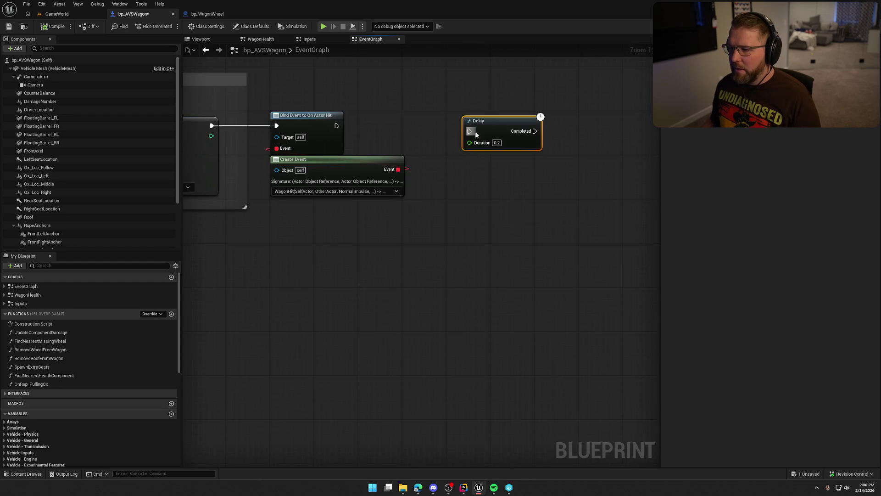
mouse_move(337, 125)
left_mouse_down()
mouse_move(469, 130)
mouse_move(454, 115)
mouse_move(503, 120)
left_mouse_up()
left_click(481, 137)
type("5")
type("update comp")
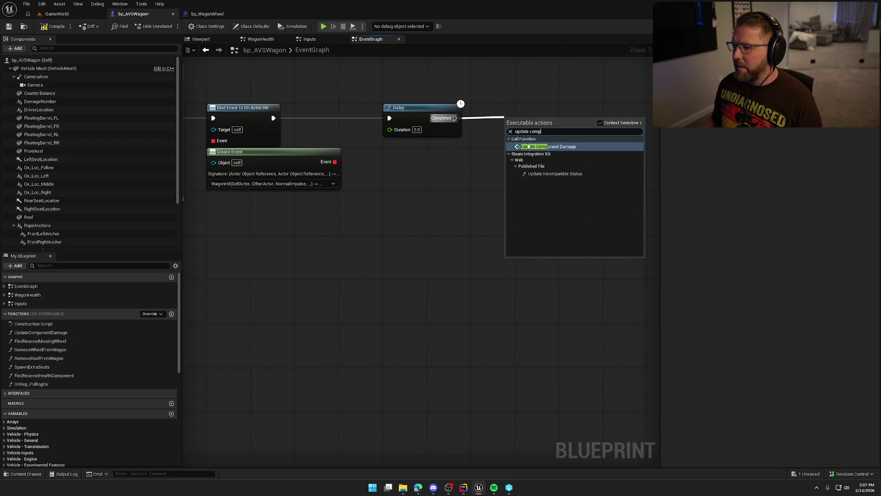
key("Return")
Set Change Amount to -100 with Wagon Wheel FL as Component, then compile and save.
left_click_drag(548, 127, 558, 112)
scroll(67, 208, "down", 5)
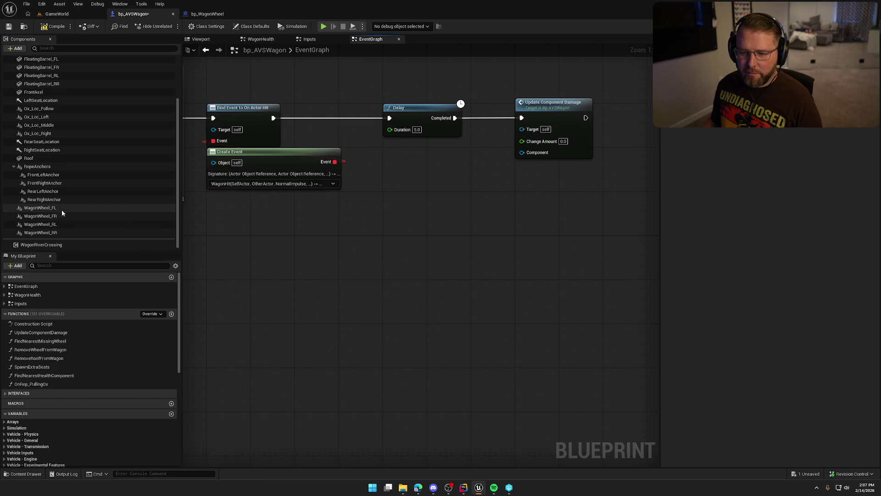
mouse_move(62, 209)
left_mouse_down()
mouse_move(447, 169)
mouse_move(423, 150)
mouse_move(522, 152)
left_mouse_up()
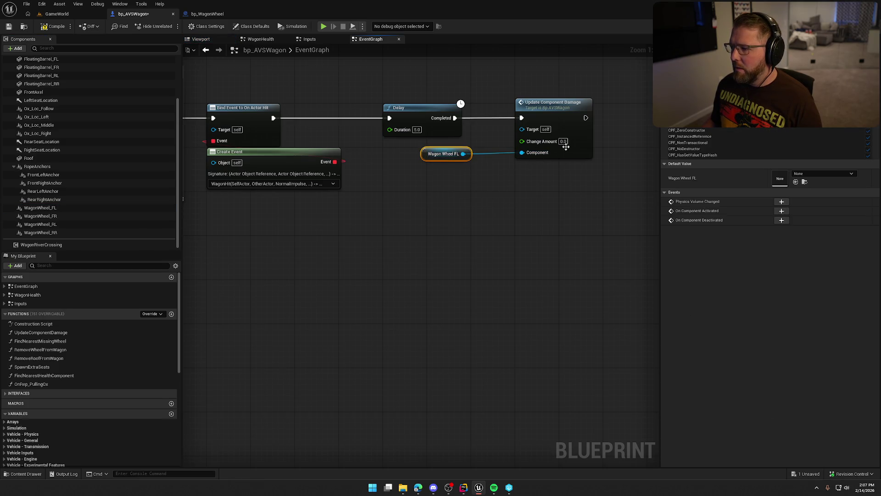
key("BackSpace")
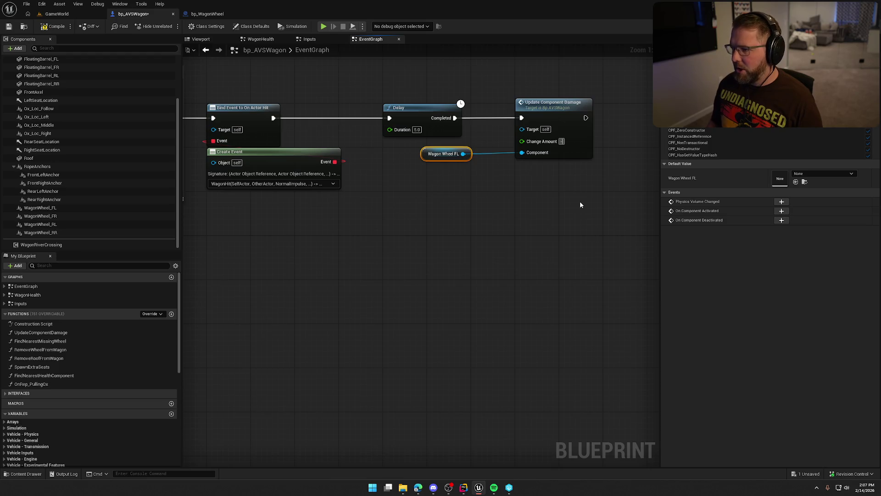
type("-100")
key("Return")
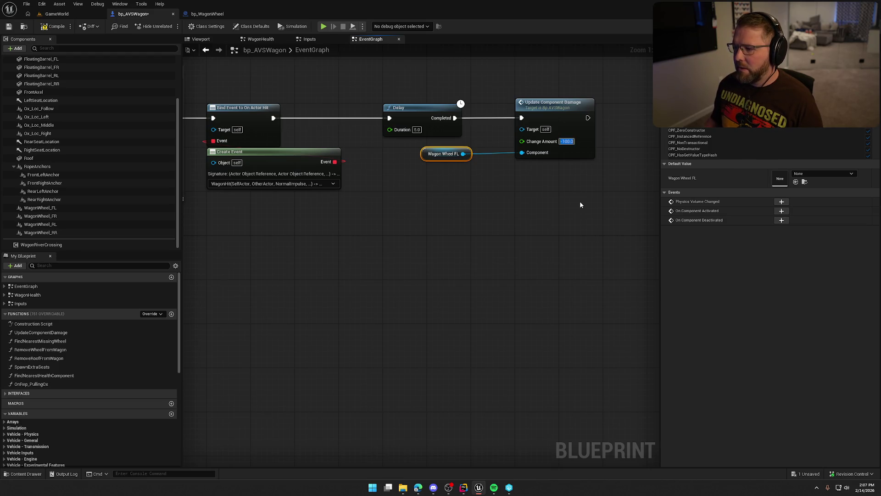
left_click(400, 155)
left_click_drag(443, 153, 537, 164)
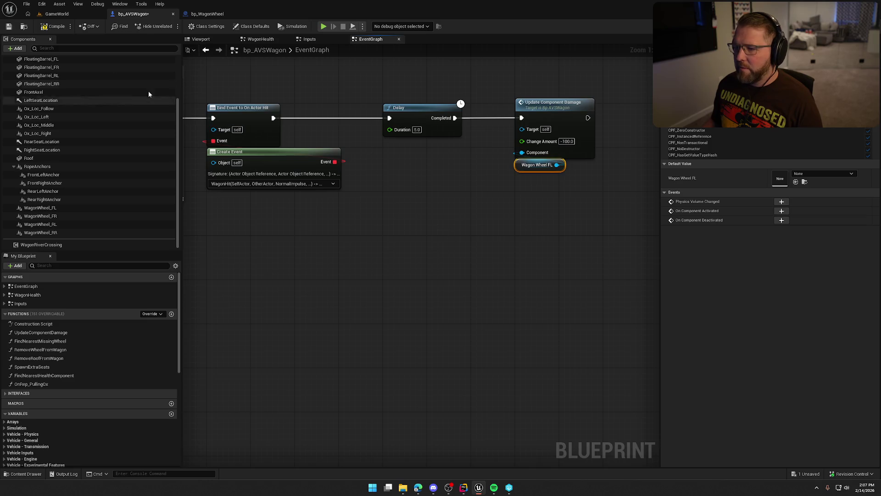
key("ctrl+s")
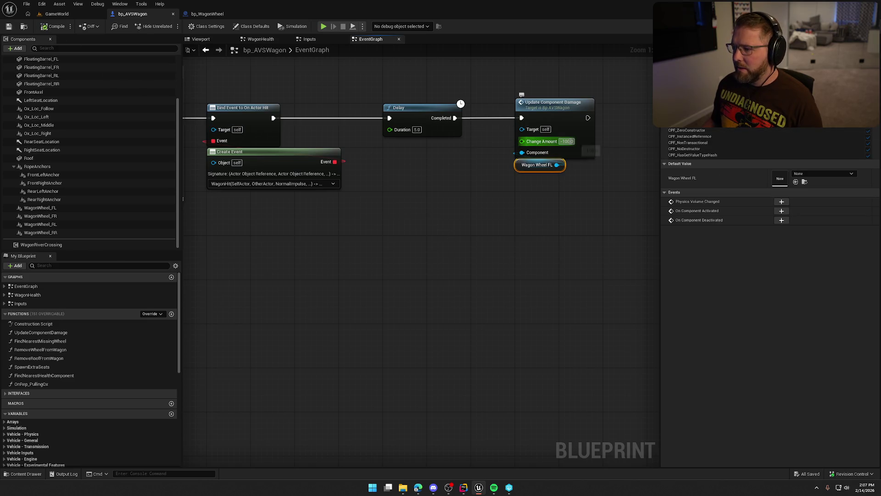
left_click(57, 13)
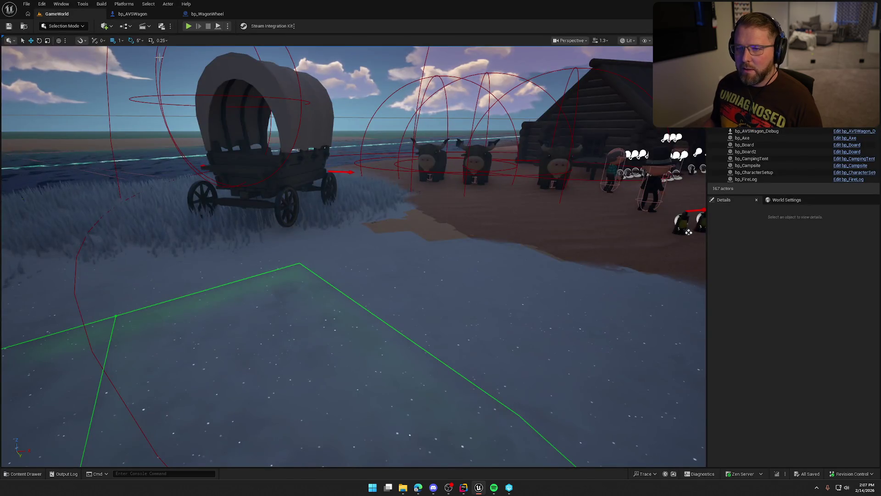
Play GameWorld, drive the wagon, then pick up the detached wheel and carry it back.
key("alt+p")
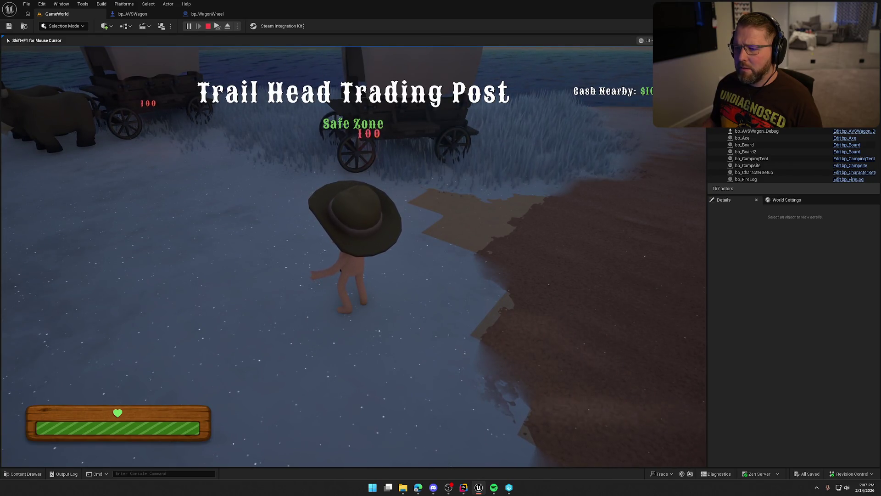
key("w")
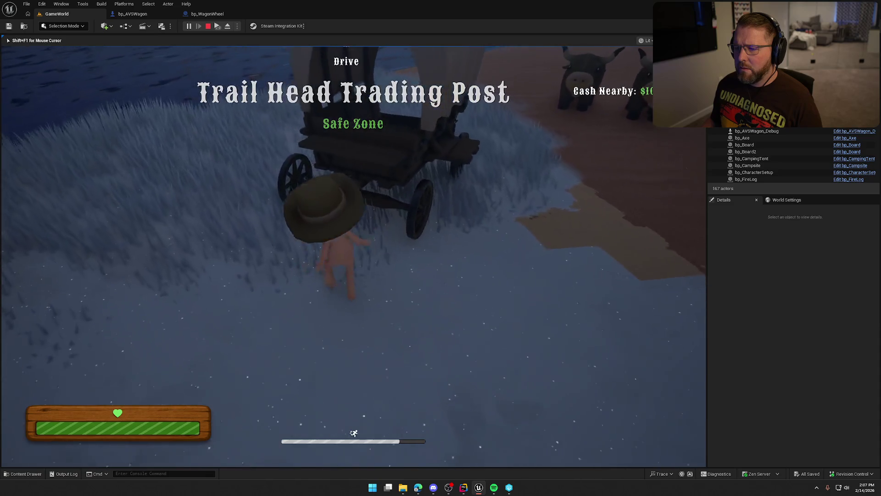
key("e")
key("w")
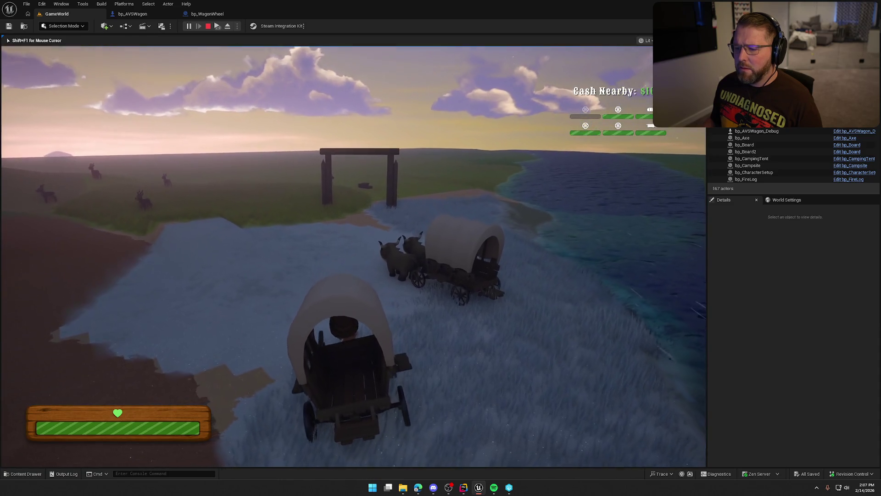
key("e")
key("w")
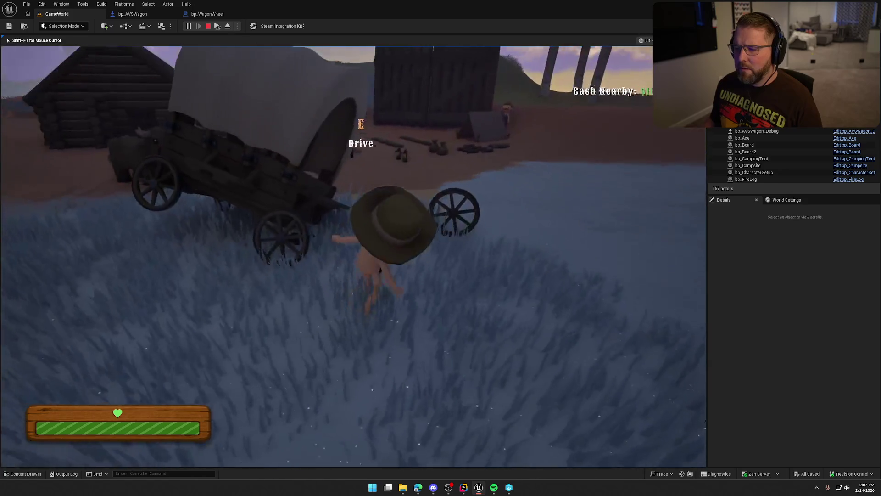
key("e")
key("w")
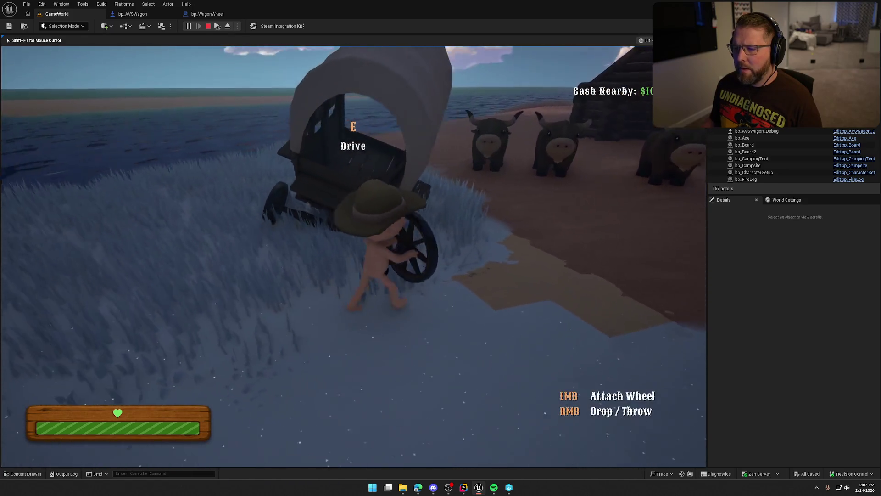
key("s")
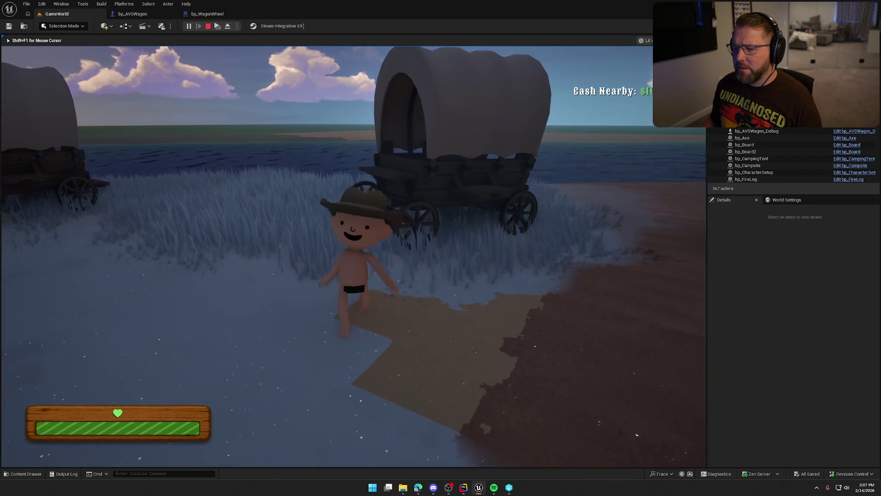
key("Escape")
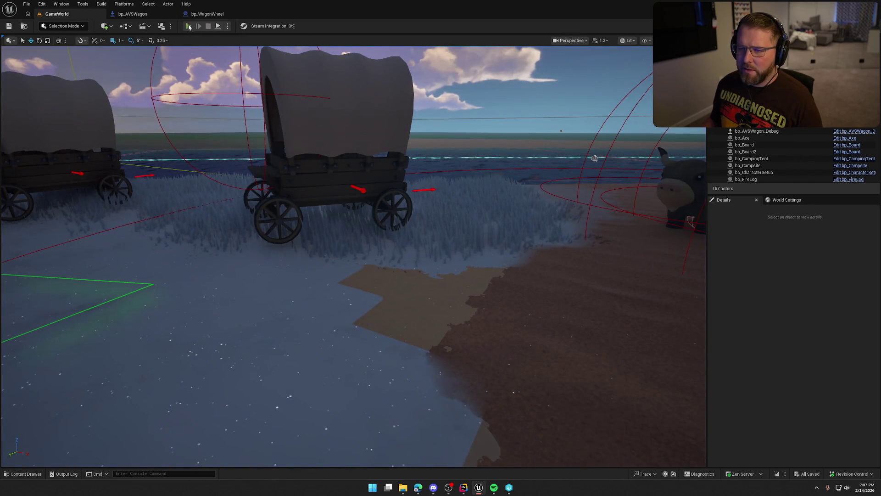
Run a second play session, stop it, and return to the wagon's EventGraph.
key("alt+p")
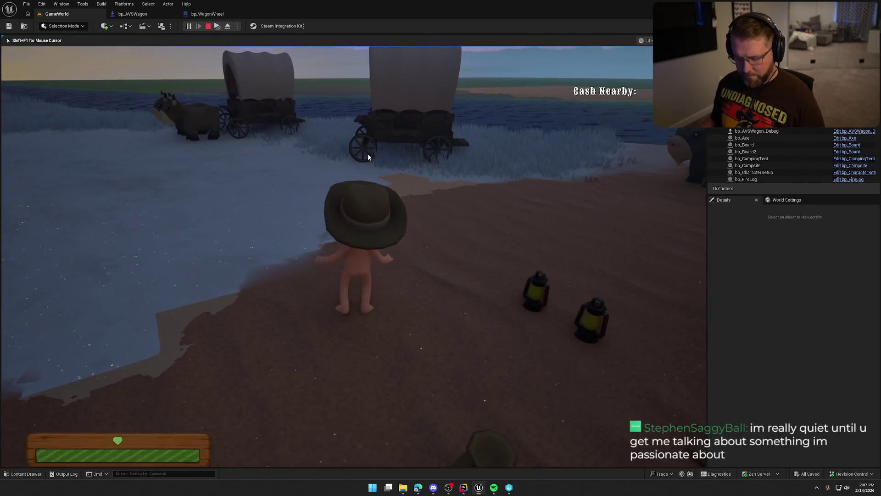
key("super")
left_click(220, 32)
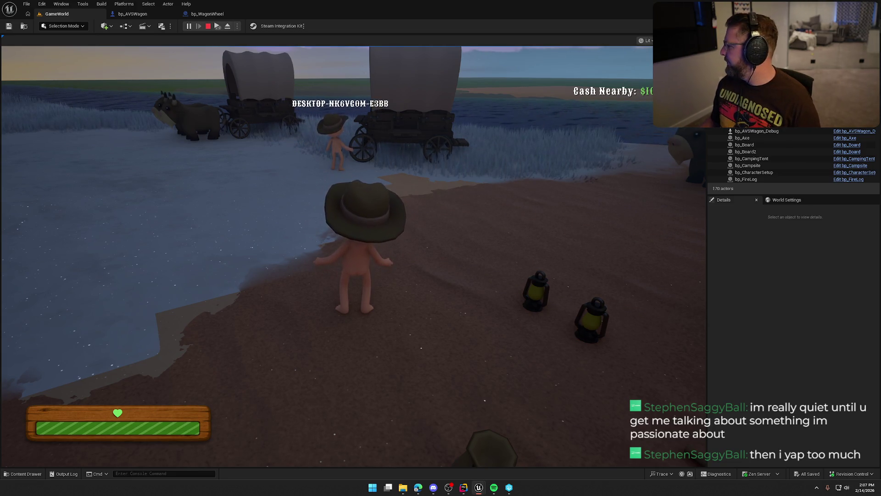
key("Escape")
left_click(138, 14)
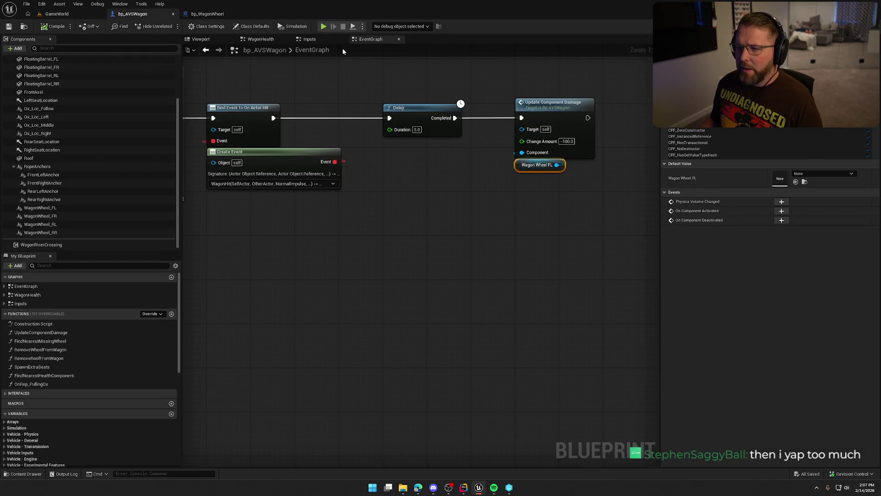
Inspect the Attach and Set Hidden in Game nodes and the Wagon Parts Health loop.
left_click(260, 39)
scroll(300, 92, "up", 3)
mouse_move(301, 93)
left_mouse_down()
mouse_move(466, 142)
mouse_move(342, 116)
left_mouse_up()
mouse_move(374, 112)
left_mouse_down()
mouse_move(480, 242)
mouse_move(456, 277)
mouse_move(461, 160)
left_mouse_up()
left_click(271, 282)
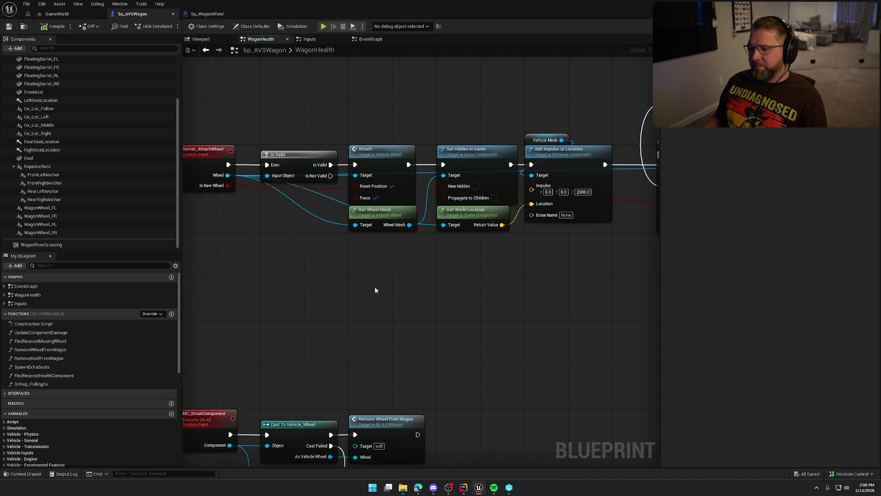
left_click_drag(375, 287, 386, 268)
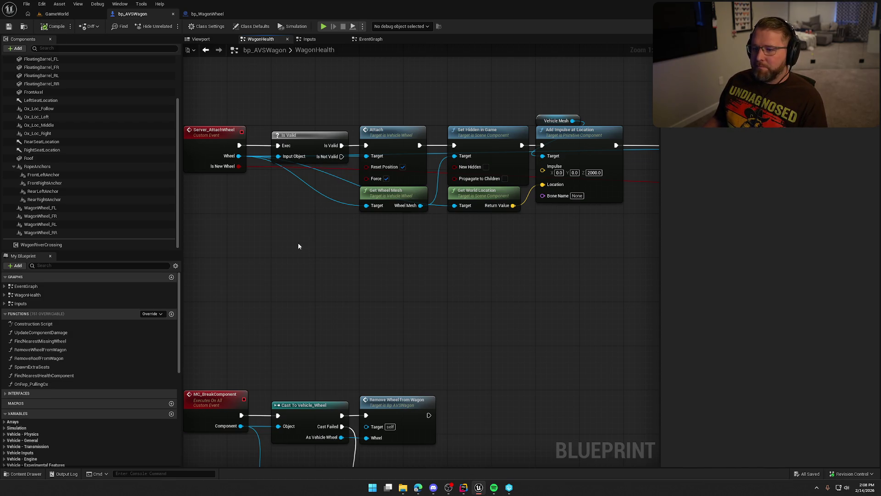
mouse_move(376, 242)
left_mouse_down()
mouse_move(407, 148)
mouse_move(521, 110)
left_mouse_up()
left_click_drag(521, 241, 356, 269)
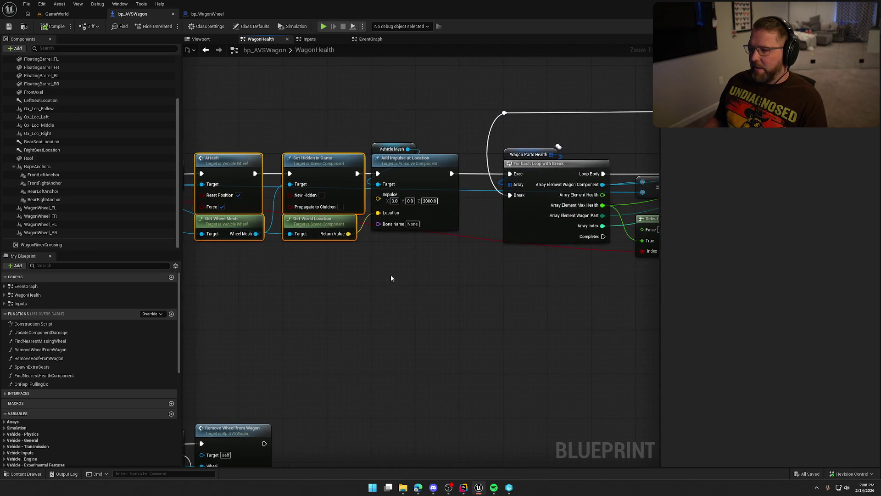
Run another GameWorld play session, stop it with Esc, and return to bp_AVSWagon.
left_click(56, 14)
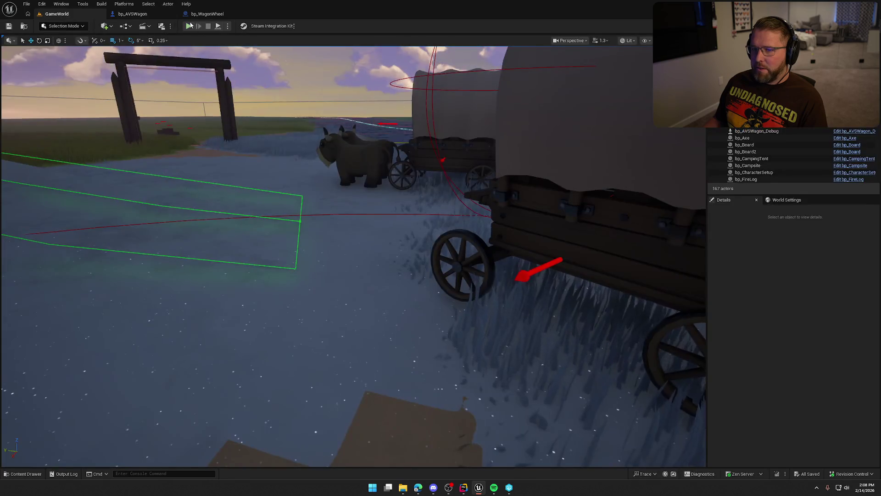
left_click(188, 25)
key("super")
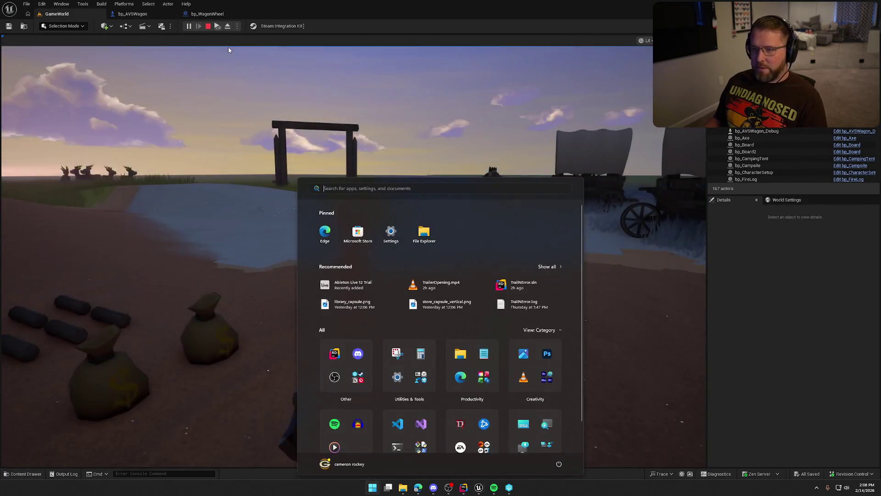
key("super")
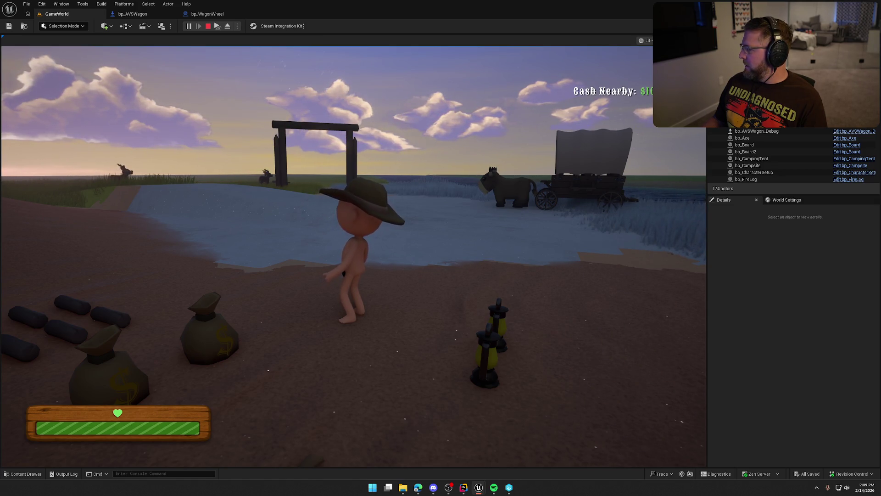
key("super")
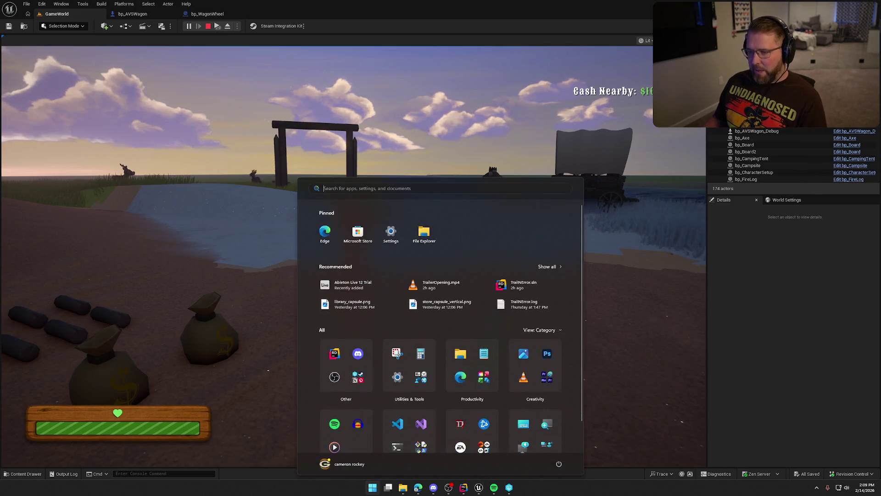
key("super")
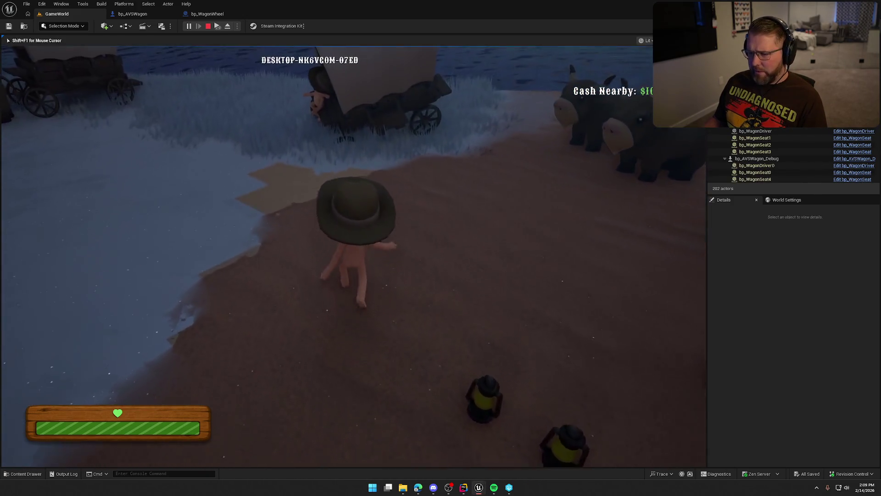
key("super")
key("super")
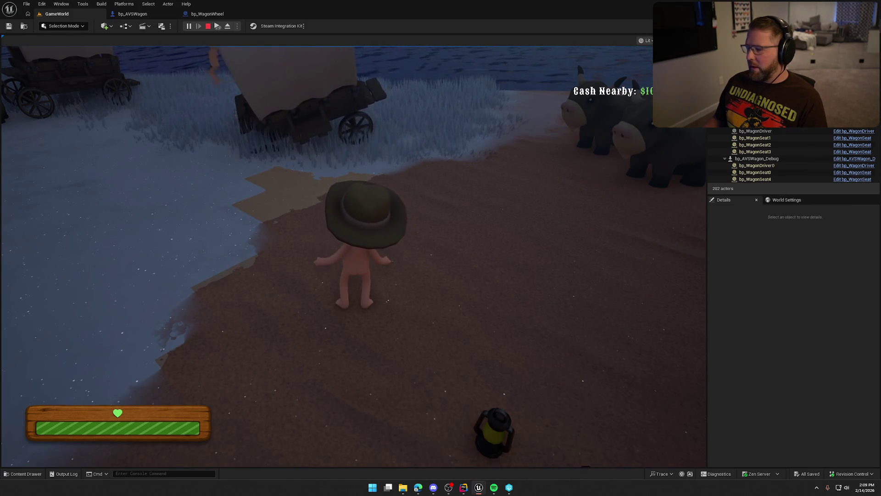
key("Escape")
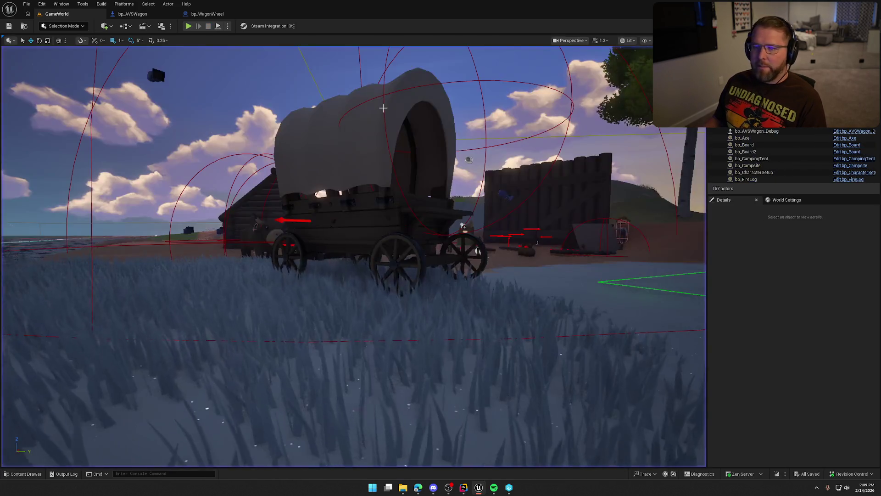
left_click(132, 14)
Pan to the Is Valid and Cast nodes and select the four wheel-attach nodes.
left_click_drag(282, 105, 405, 93)
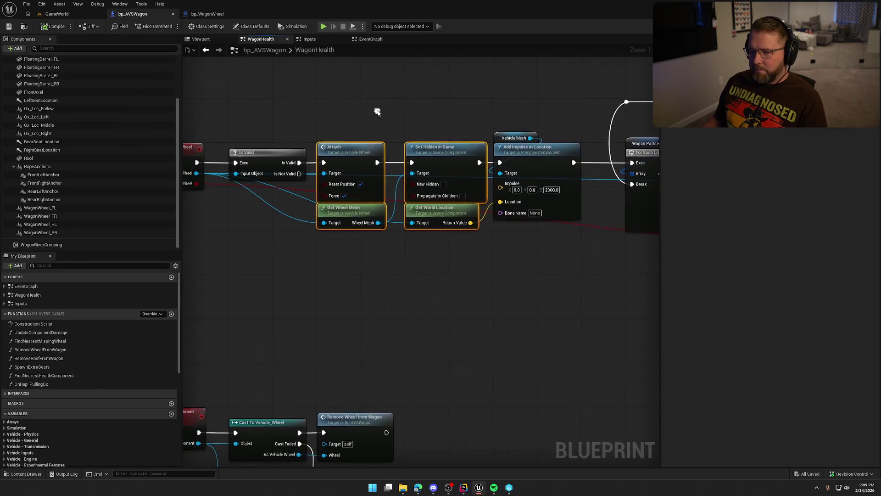
left_click_drag(333, 112, 465, 286)
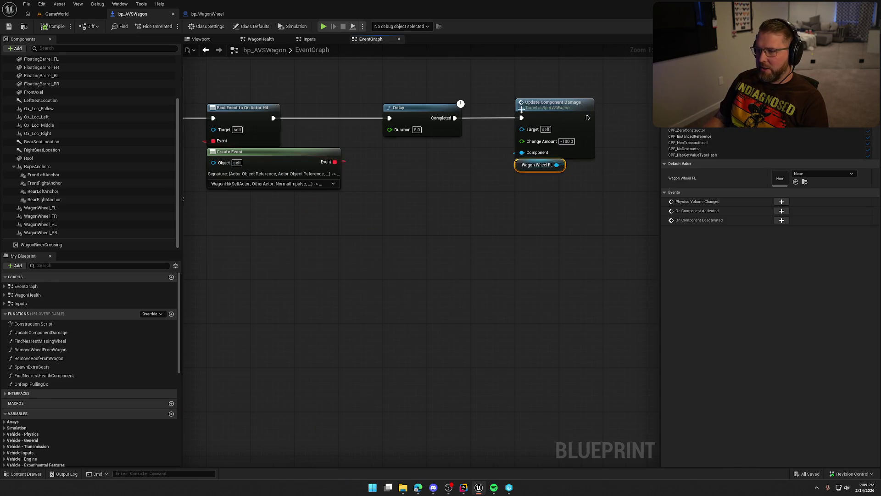
scroll(556, 107, "down", 5)
scroll(333, 159, "up", 4)
Find all references to the UpdateComponentDamage function.
left_click(312, 211)
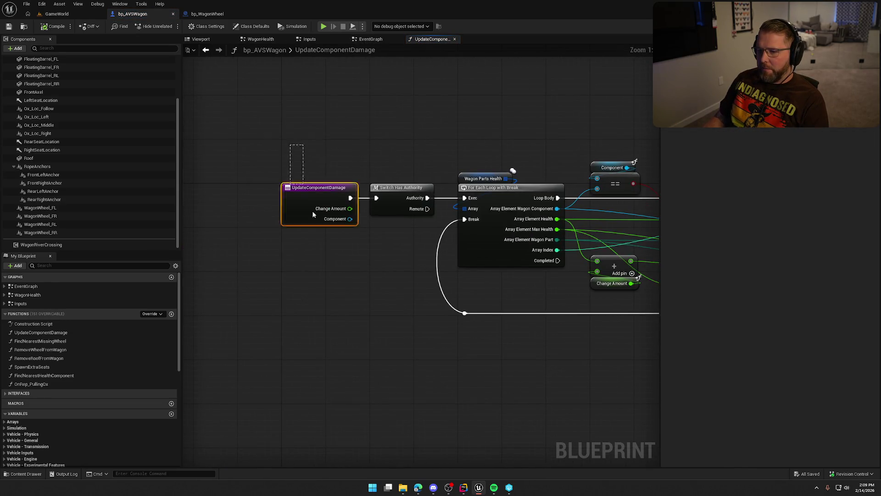
right_click(301, 190)
mouse_move(347, 330)
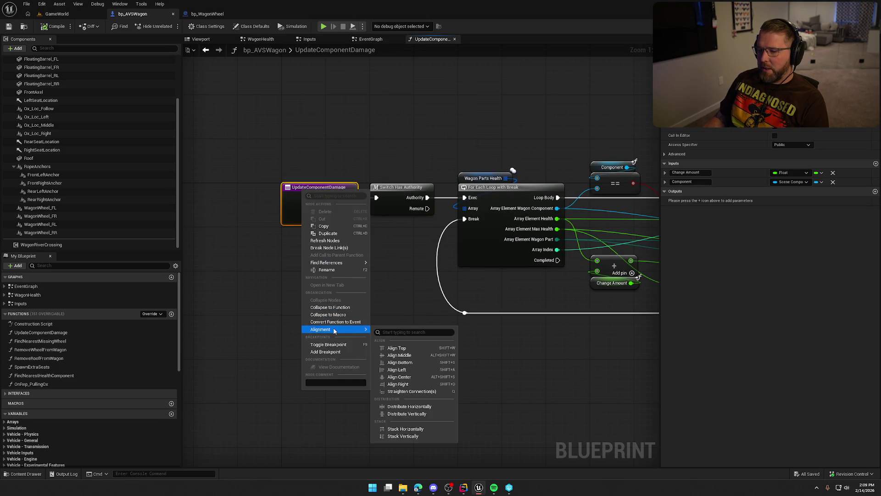
left_click(398, 289)
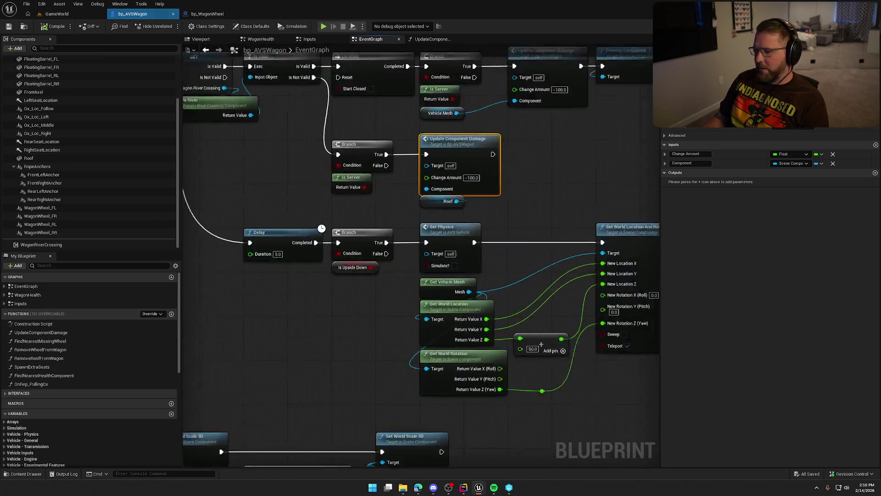
Review the UpdateComponentDamage calls in BP_LightningStrike and bp_Hammer, then return to bp_AVSWagon.
mouse_move(636, 246)
left_mouse_down()
mouse_move(658, 379)
mouse_move(652, 463)
mouse_move(621, 338)
mouse_move(480, 243)
mouse_move(342, 357)
mouse_move(342, 333)
mouse_move(675, 331)
mouse_move(340, 309)
left_mouse_up()
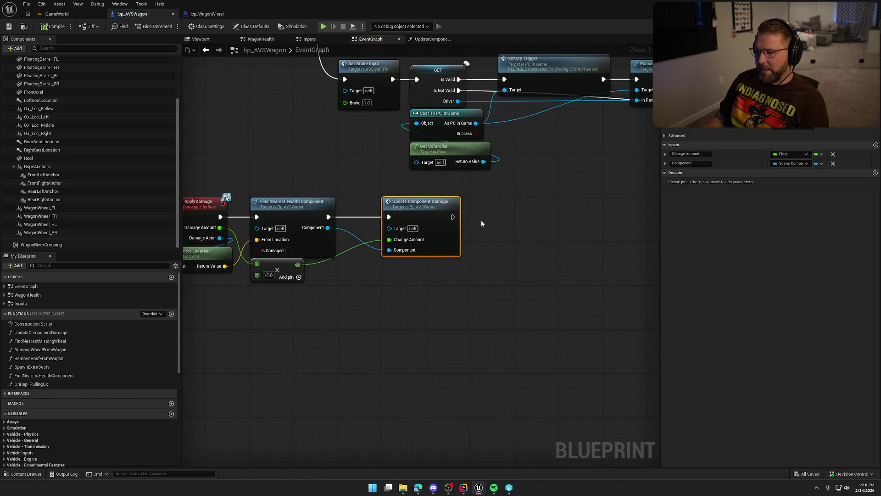
left_click_drag(486, 310, 554, 306)
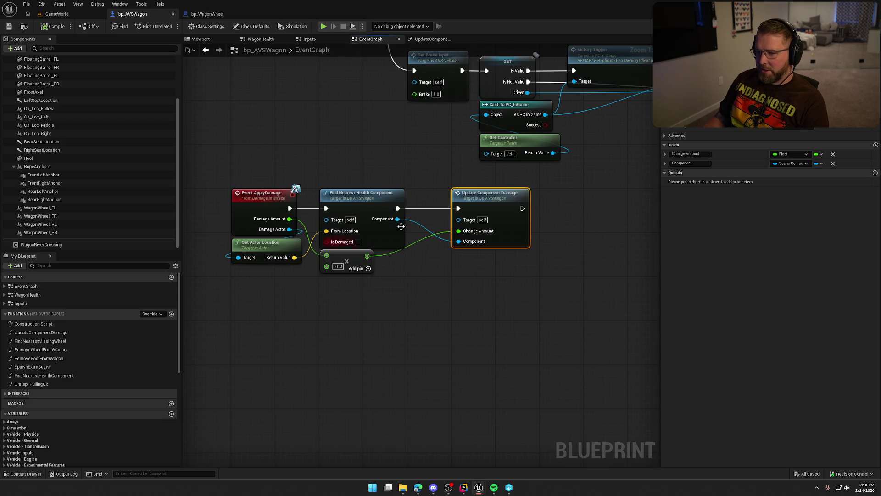
left_click_drag(295, 188, 382, 346)
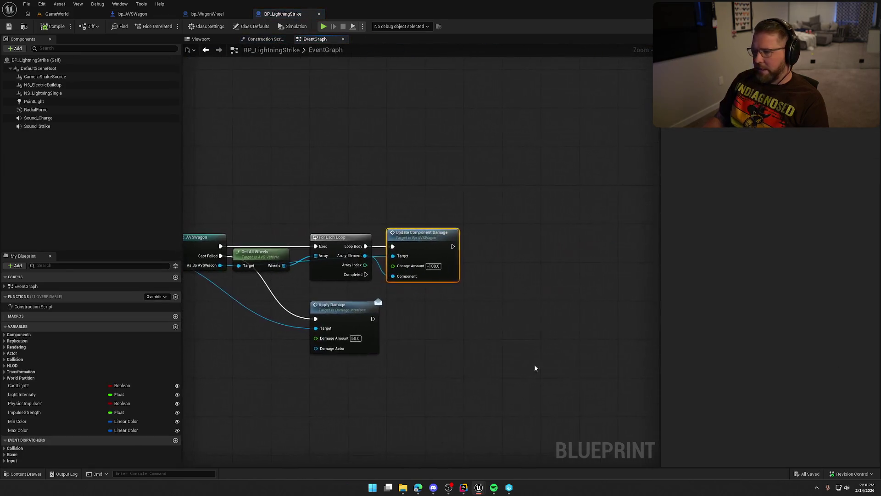
mouse_move(345, 406)
left_mouse_down()
mouse_move(592, 374)
mouse_move(568, 380)
mouse_move(363, 357)
left_mouse_up()
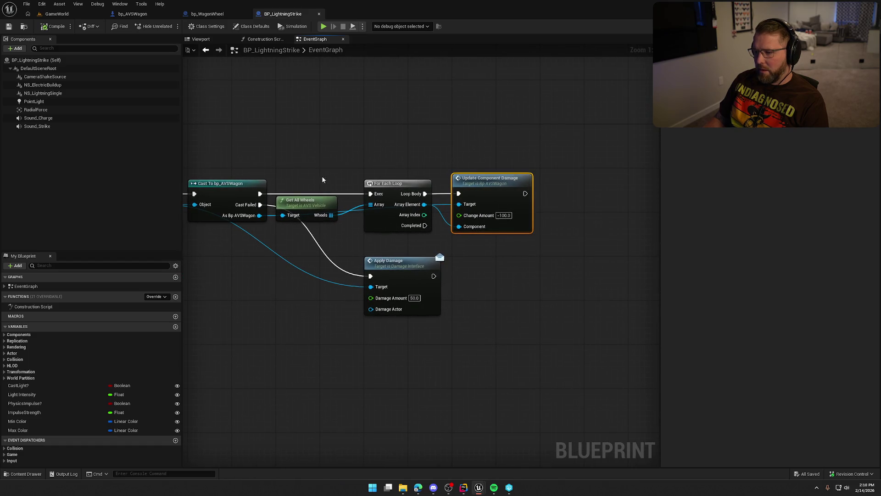
mouse_move(480, 309)
left_mouse_down()
mouse_move(244, 299)
mouse_move(159, 232)
mouse_move(198, 211)
mouse_move(349, 294)
mouse_move(507, 364)
mouse_move(445, 324)
left_mouse_up()
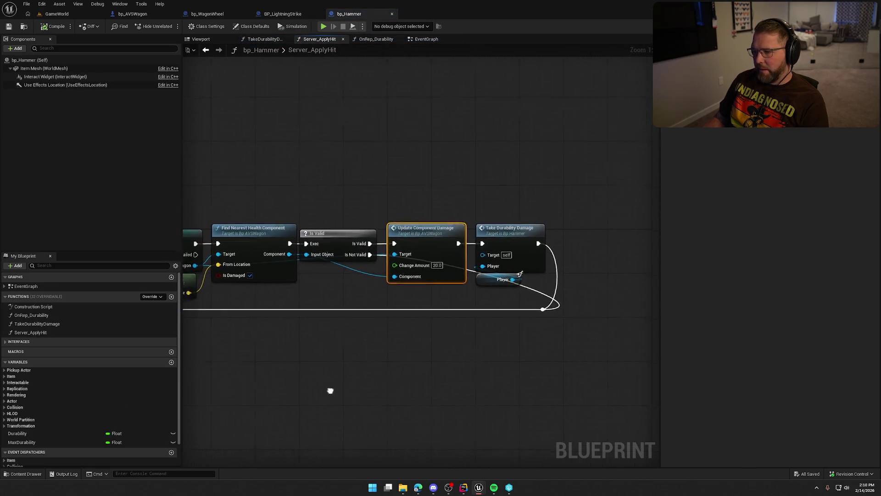
mouse_move(596, 354)
left_mouse_down()
mouse_move(479, 349)
mouse_move(504, 340)
left_mouse_up()
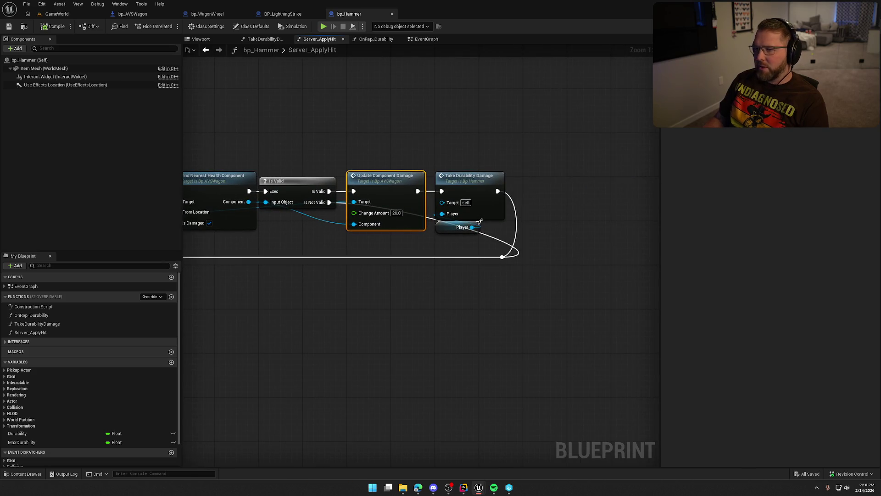
left_click(133, 14)
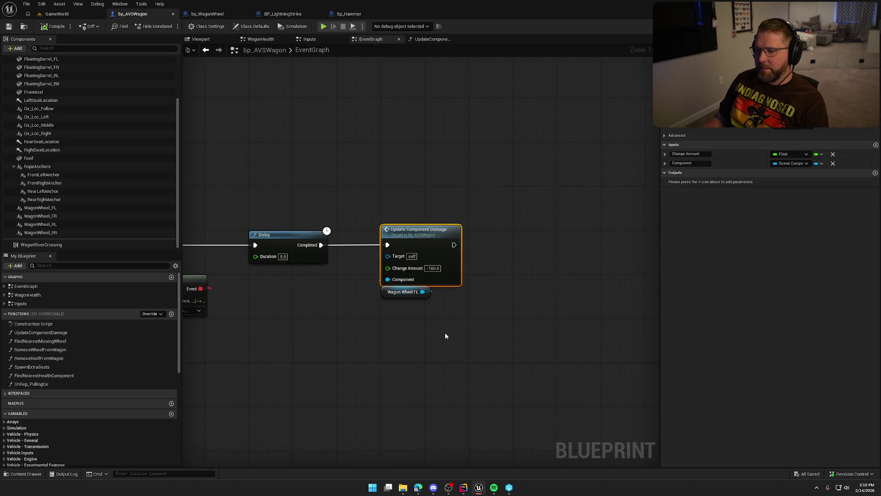
Inspect the Server_AttachWheel event and MC_BreakComponent in the WagonHealth graph.
left_click(260, 39)
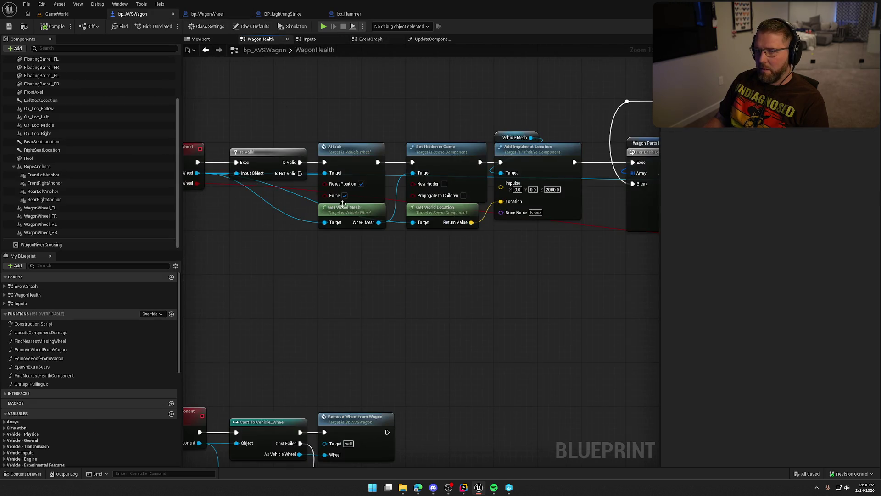
left_click(216, 152)
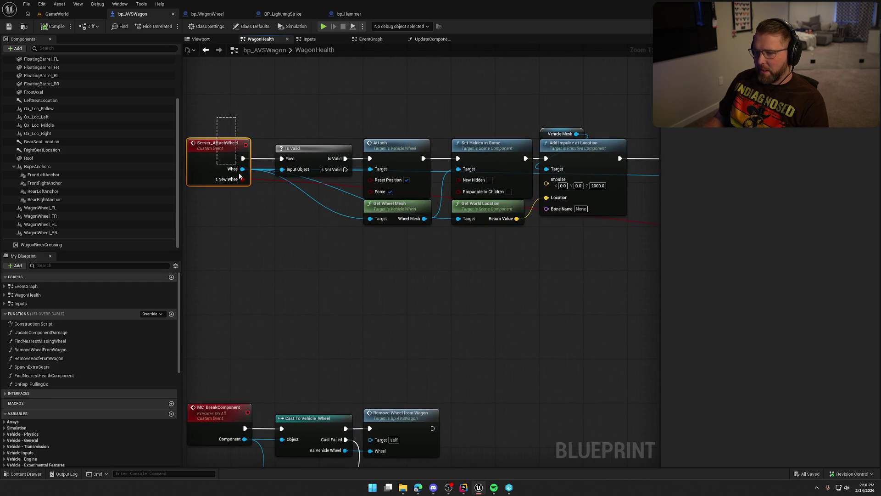
right_click(346, 283)
key("Escape")
mouse_move(341, 248)
left_mouse_down()
mouse_move(323, 250)
mouse_move(453, 157)
mouse_move(449, 189)
mouse_move(364, 366)
mouse_move(375, 362)
mouse_move(356, 244)
mouse_move(462, 91)
mouse_move(350, 338)
mouse_move(452, 315)
mouse_move(395, 313)
mouse_move(470, 315)
mouse_move(380, 290)
mouse_move(612, 277)
left_mouse_up()
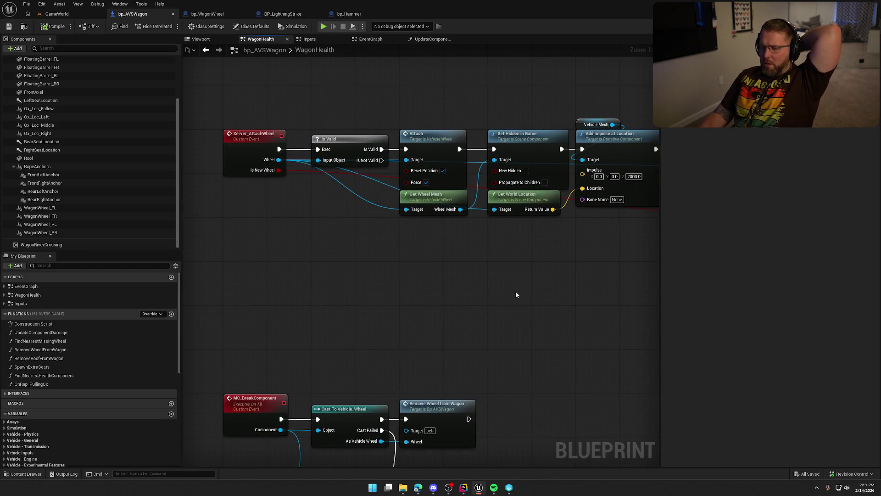
Check the Wagon Wheel FL damage nodes, then view WagonWheel_FL's settings: SM_Wagon_Wheel mesh, 30 kg mass.
left_click(370, 39)
left_click_drag(422, 130, 477, 360)
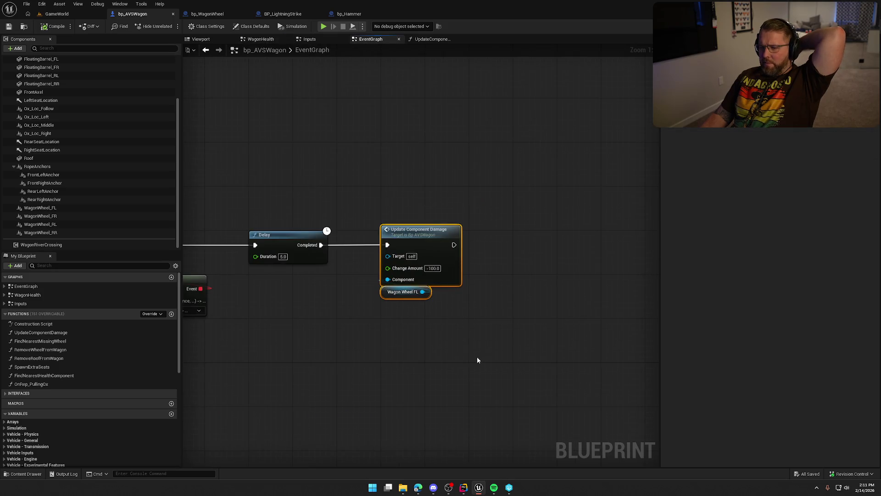
left_click(260, 39)
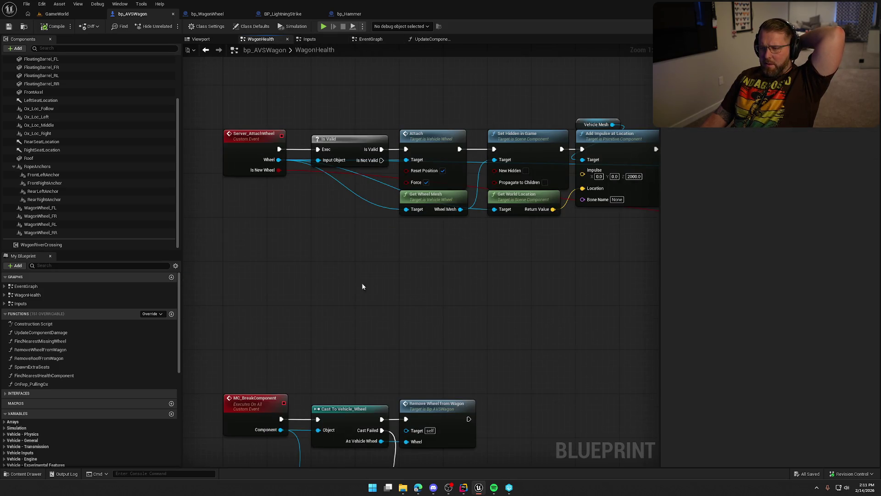
mouse_move(361, 287)
left_mouse_down()
mouse_move(266, 291)
mouse_move(368, 305)
mouse_move(220, 309)
mouse_move(439, 321)
mouse_move(567, 299)
mouse_move(488, 275)
mouse_move(537, 263)
mouse_move(472, 274)
mouse_move(493, 277)
left_mouse_up()
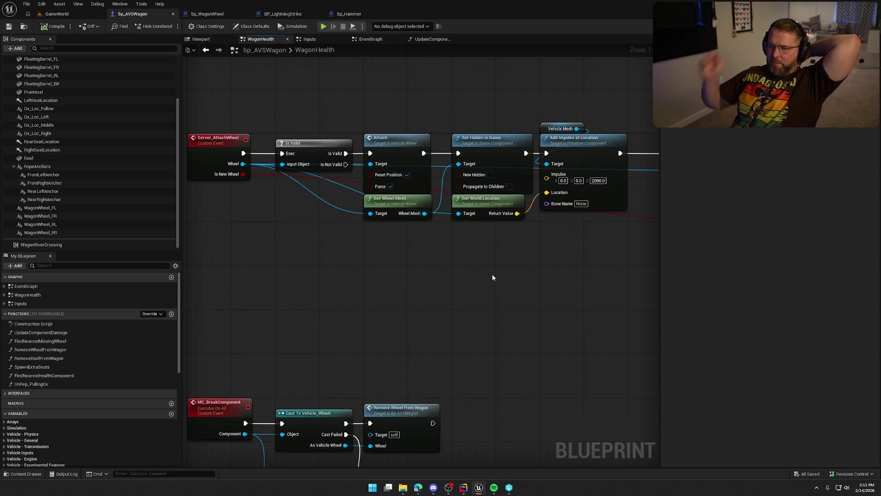
left_click(79, 208)
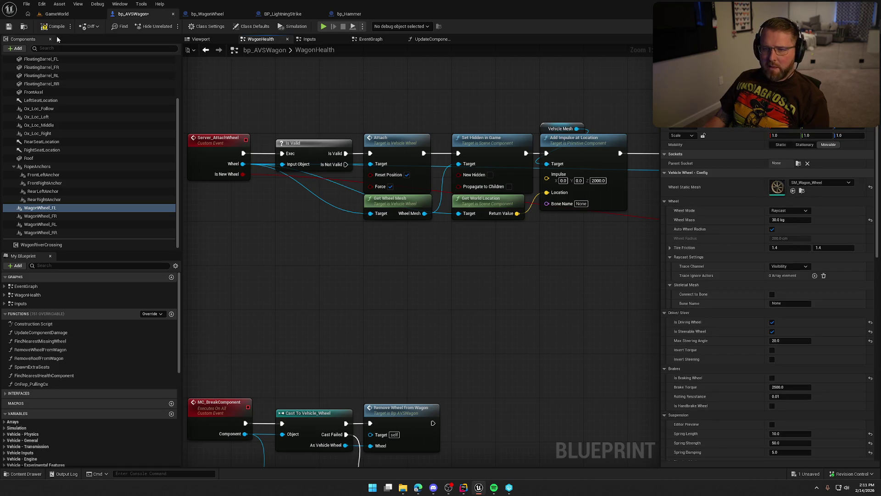
Compile and save bp_AVSWagon, then playtest GameWorld to watch a wheel drop off and get picked up.
left_click(46, 26)
left_click(65, 16)
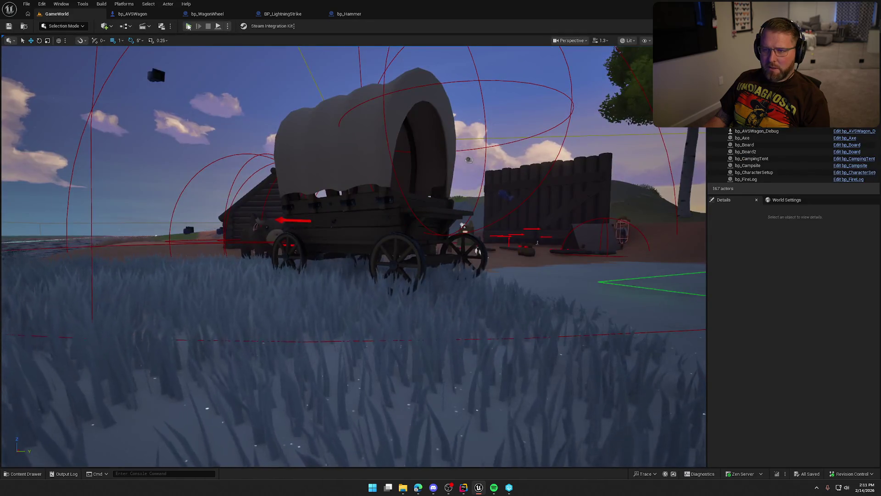
key("alt+p")
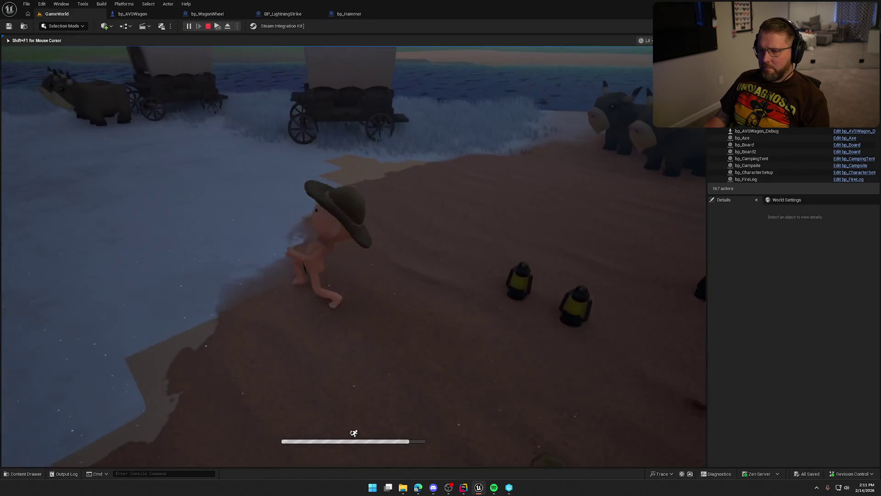
key("super")
left_click(175, 38)
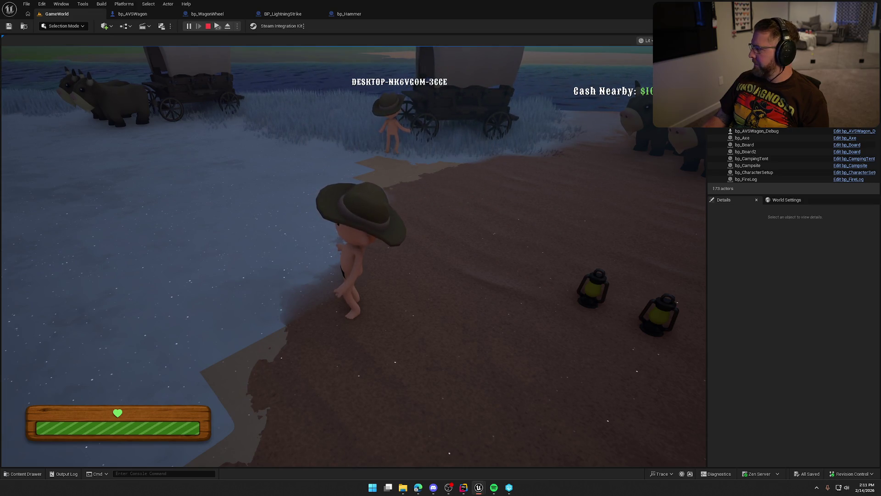
key("Escape")
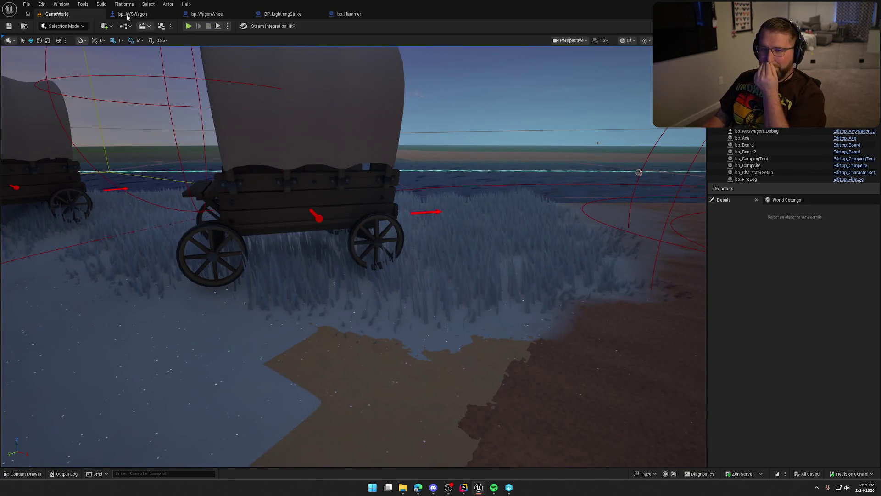
left_click(132, 13)
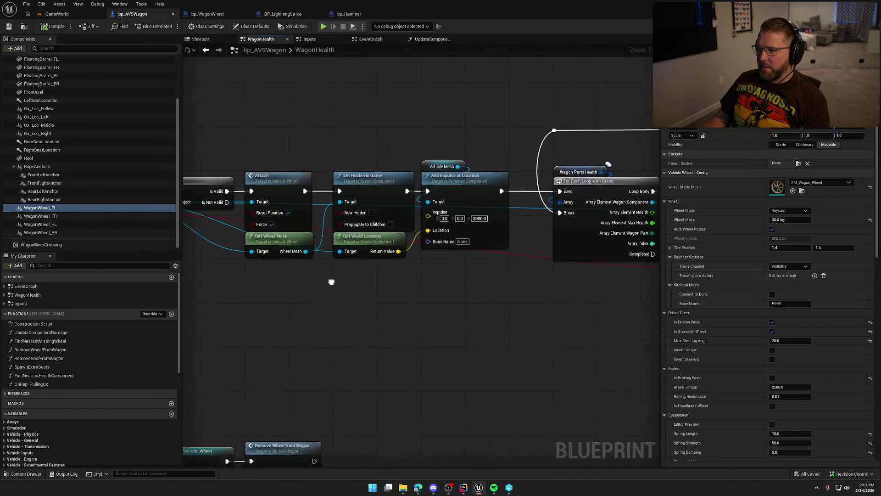
Review the On Actor Hit, Bind Event and Create Event nodes in the EventGraph.
left_click(381, 42)
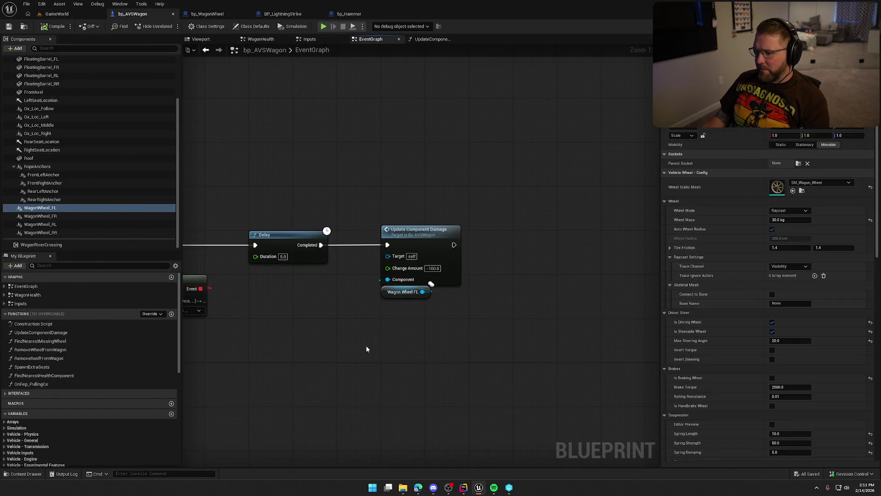
left_click_drag(250, 252, 324, 216)
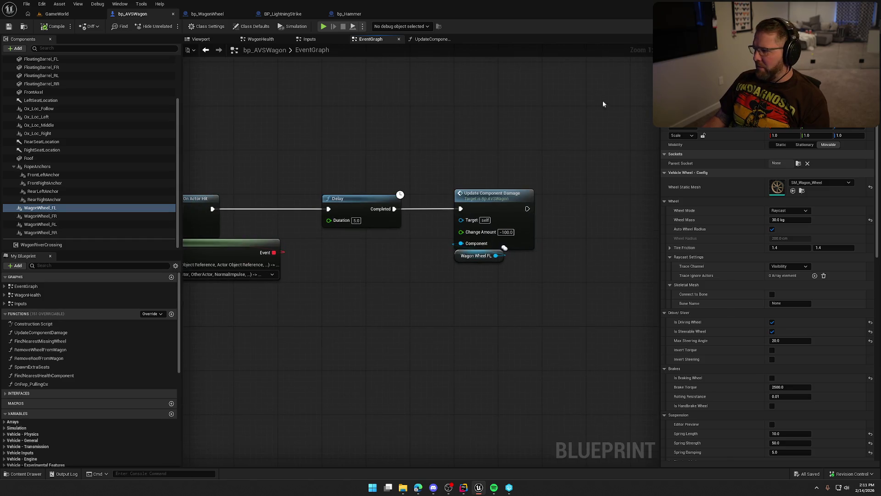
left_click(504, 248)
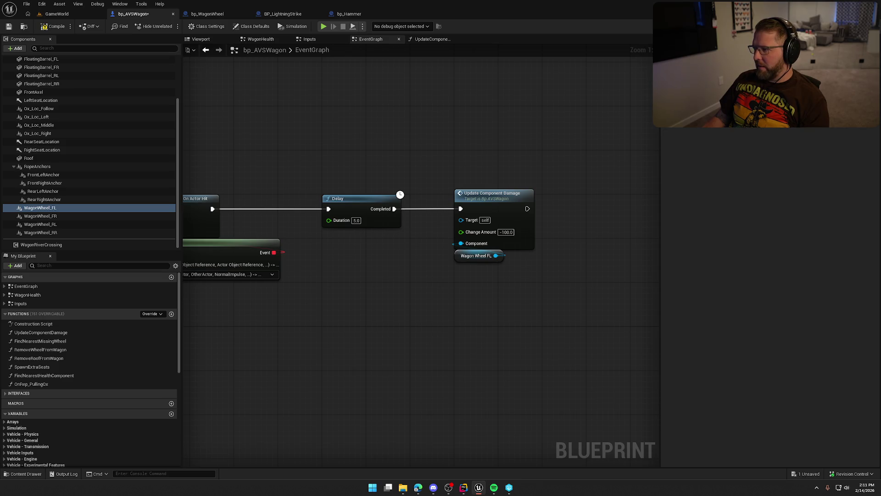
left_click_drag(447, 149, 492, 147)
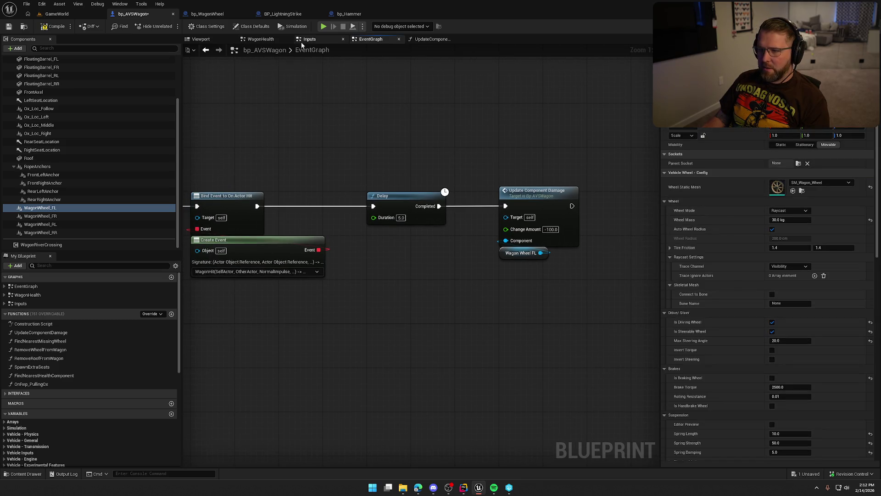
In WagonHealth, inspect the Attach, Set Hidden in Game nodes and the Wagon Parts Health variable.
left_click(261, 39)
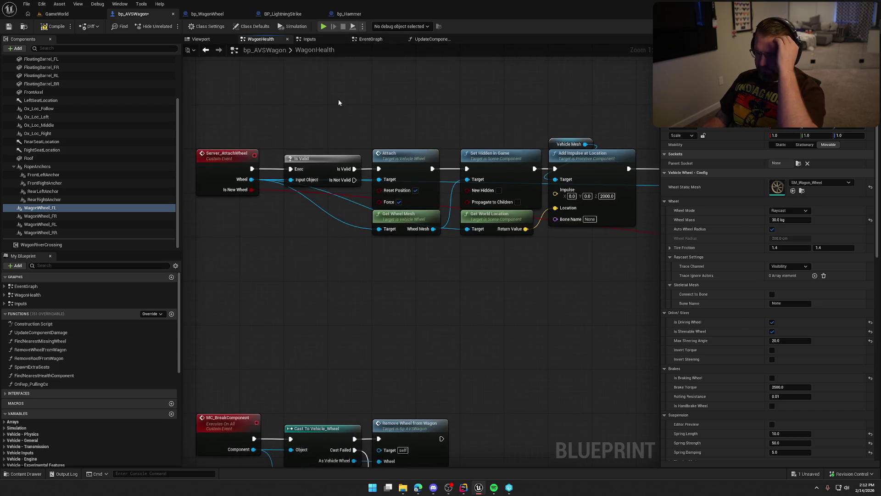
left_click_drag(388, 107, 480, 158)
mouse_move(402, 114)
left_mouse_down()
mouse_move(516, 193)
mouse_move(520, 178)
left_mouse_up()
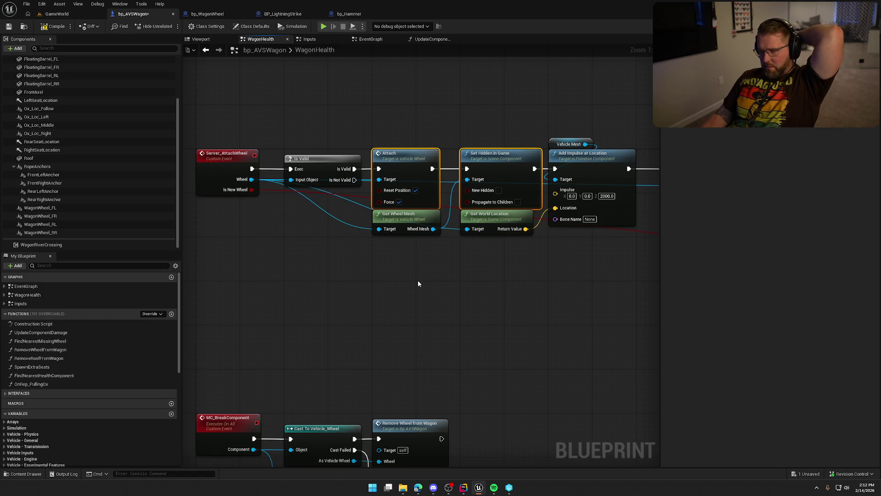
left_click_drag(396, 120, 482, 162)
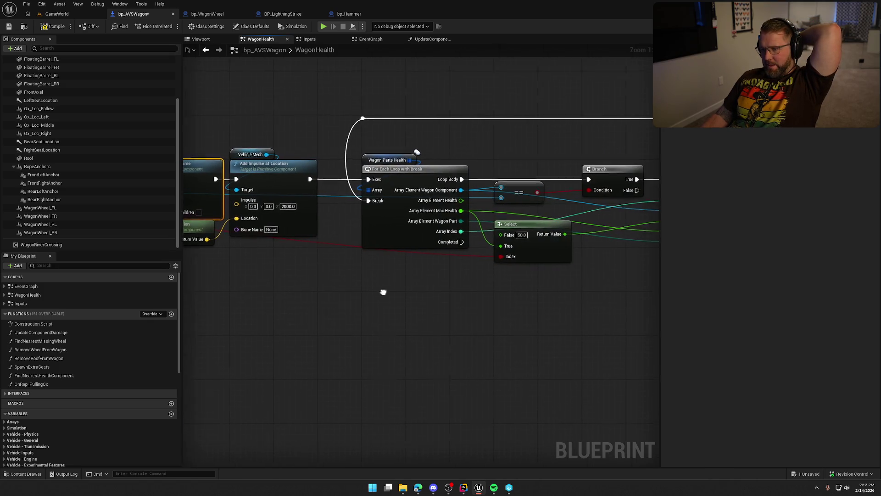
left_click(253, 143)
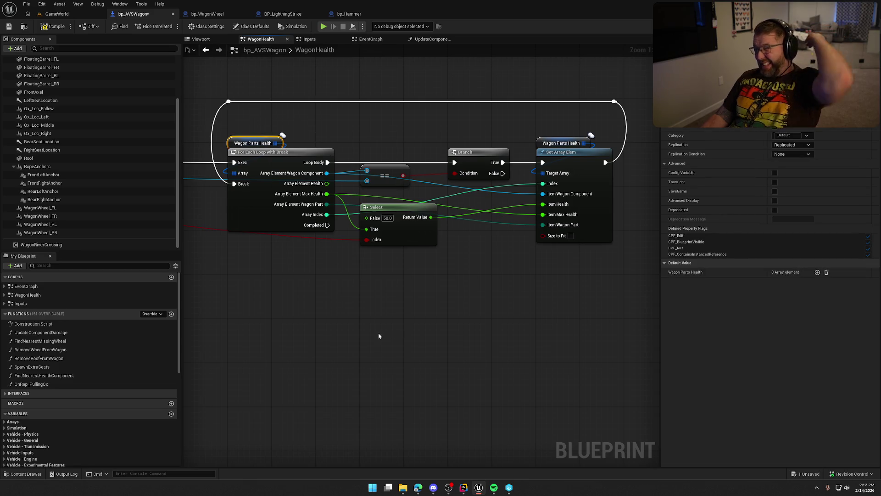
left_click_drag(378, 332, 587, 312)
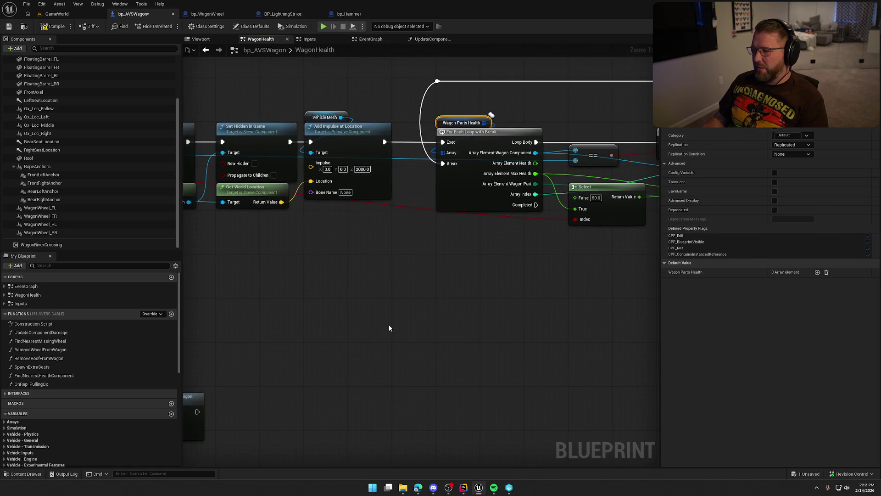
left_click_drag(373, 319, 583, 330)
left_click_drag(330, 133, 451, 150)
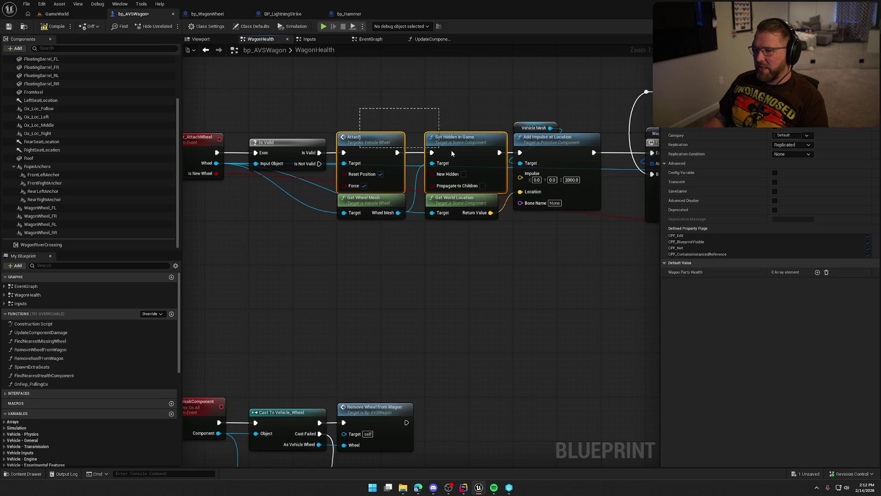
left_click_drag(492, 270, 281, 286)
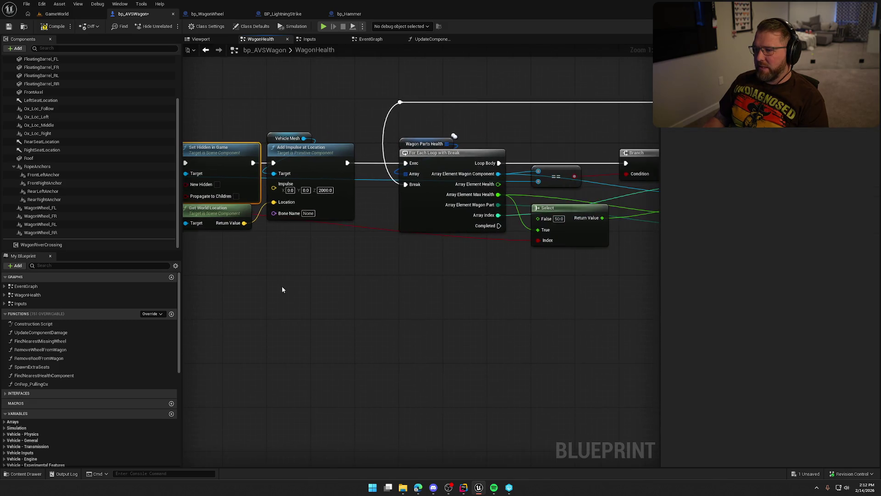
mouse_move(431, 296)
left_mouse_down()
mouse_move(333, 291)
mouse_move(406, 270)
left_mouse_up()
Review the For Each Loop, Select and Branch nodes, then open TrailNErrorData.h in Rider.
left_click_drag(315, 92, 394, 128)
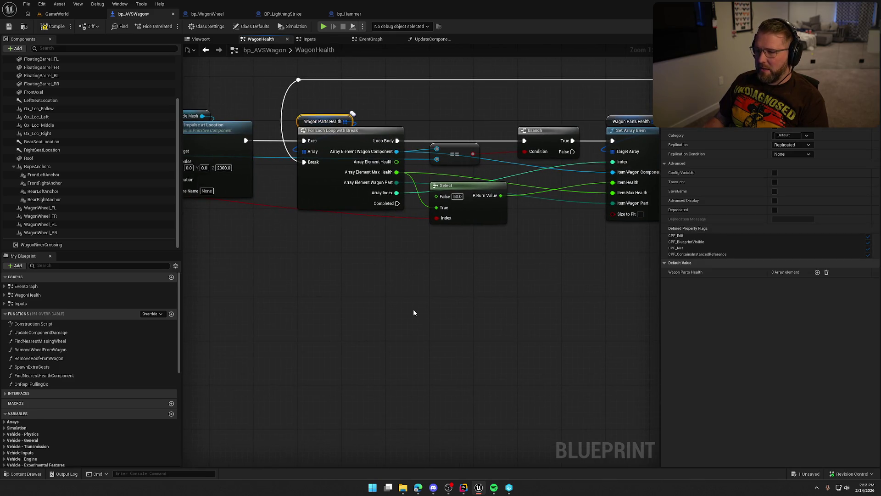
left_click_drag(413, 308, 560, 309)
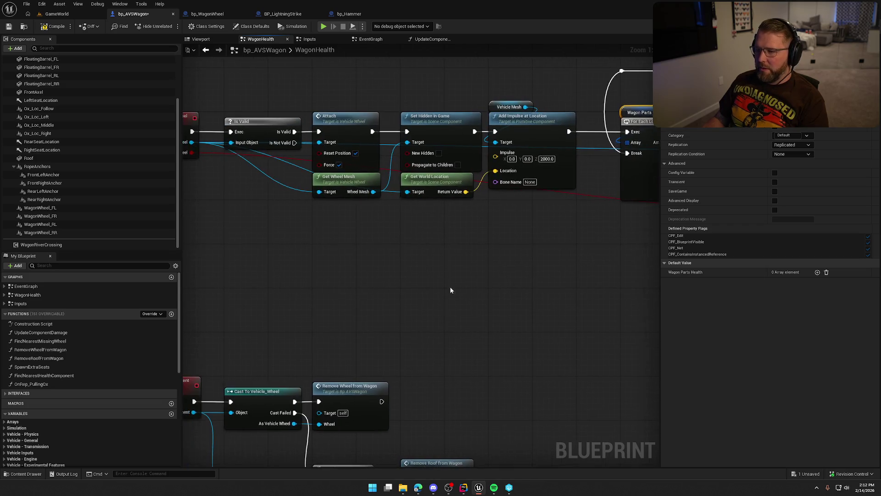
mouse_move(341, 89)
left_mouse_down()
mouse_move(429, 146)
mouse_move(443, 224)
left_mouse_up()
left_click(445, 279)
left_click_drag(444, 279, 470, 275)
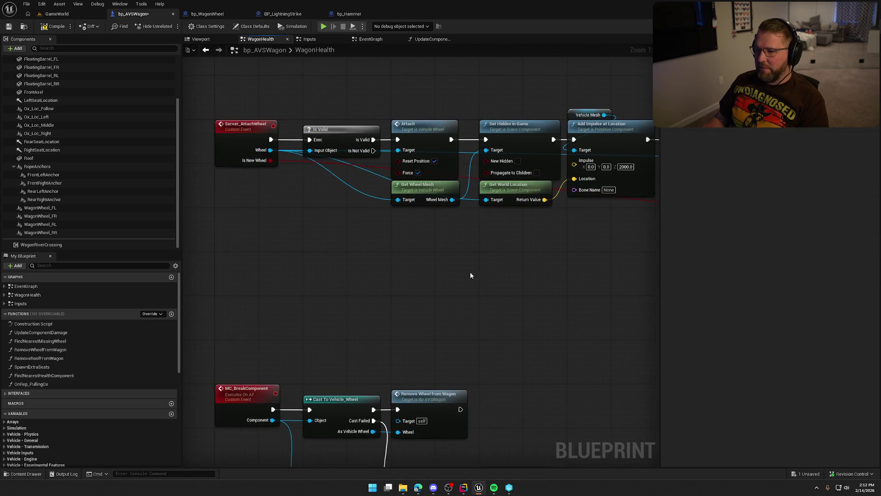
left_click_drag(287, 169, 78, 180)
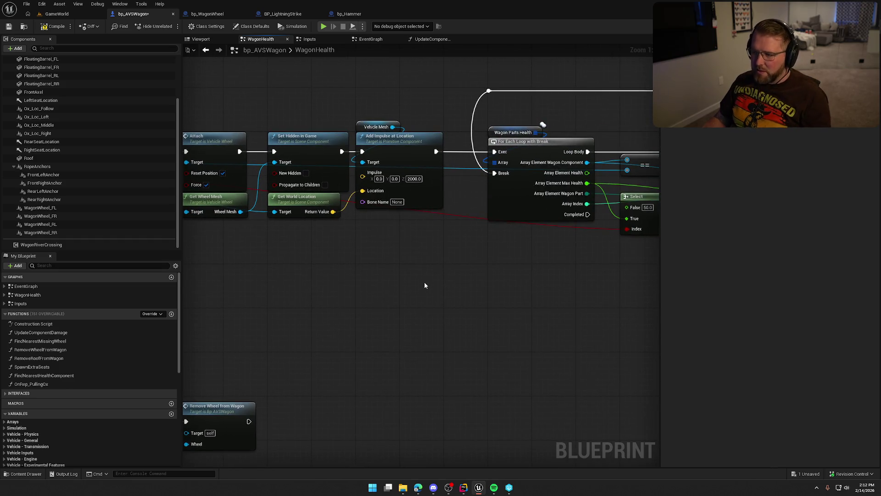
mouse_move(458, 283)
left_mouse_down()
mouse_move(407, 287)
mouse_move(419, 386)
left_mouse_up()
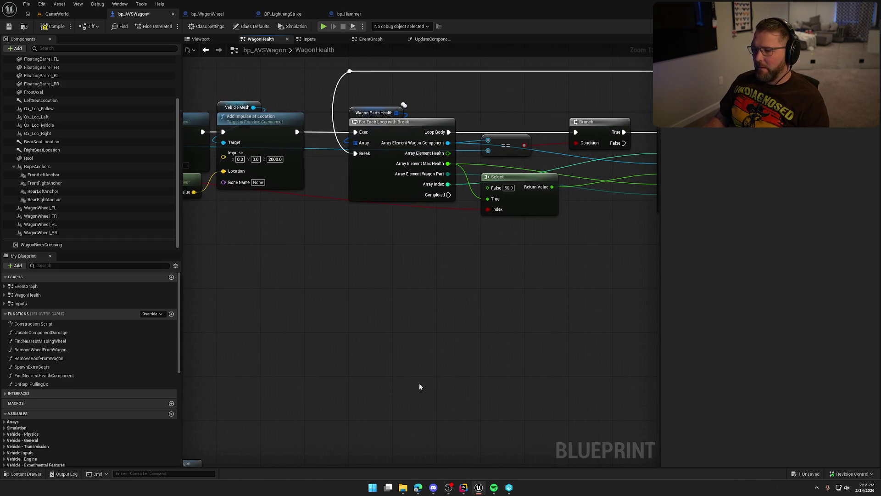
left_click(463, 487)
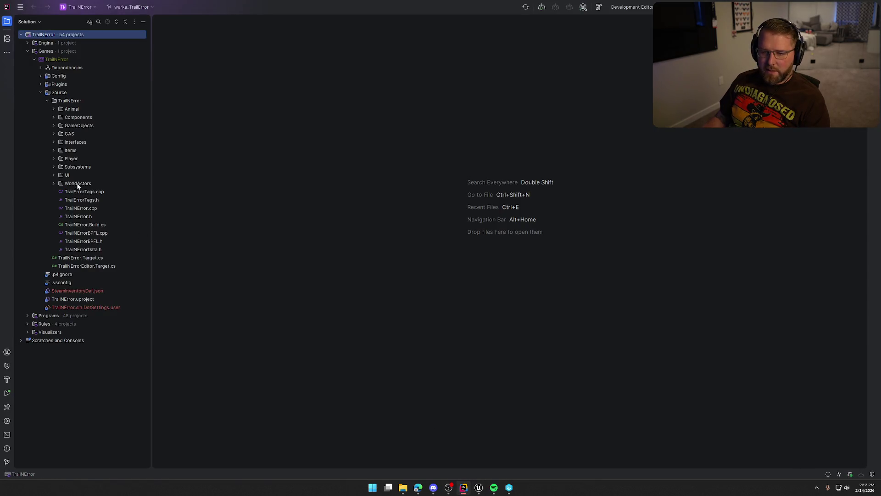
double_click(84, 249)
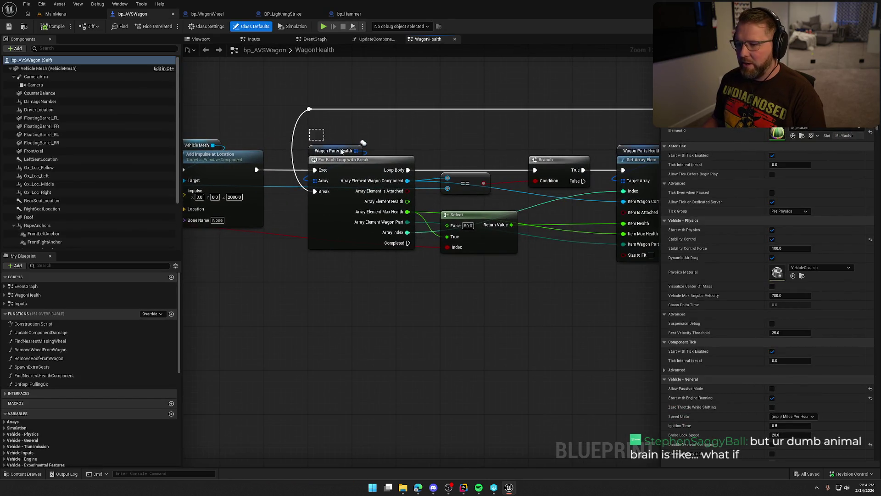
Wire the loop element's Is Attached pin into Set Array Elem's Item Is Attached input.
left_click(367, 138)
mouse_move(337, 187)
left_mouse_down()
mouse_move(379, 216)
mouse_move(553, 208)
left_mouse_up()
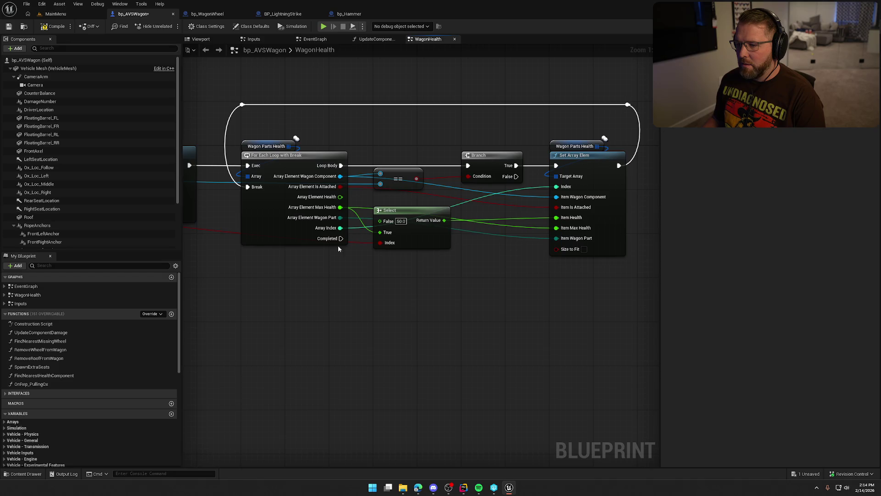
left_click_drag(296, 139, 308, 145)
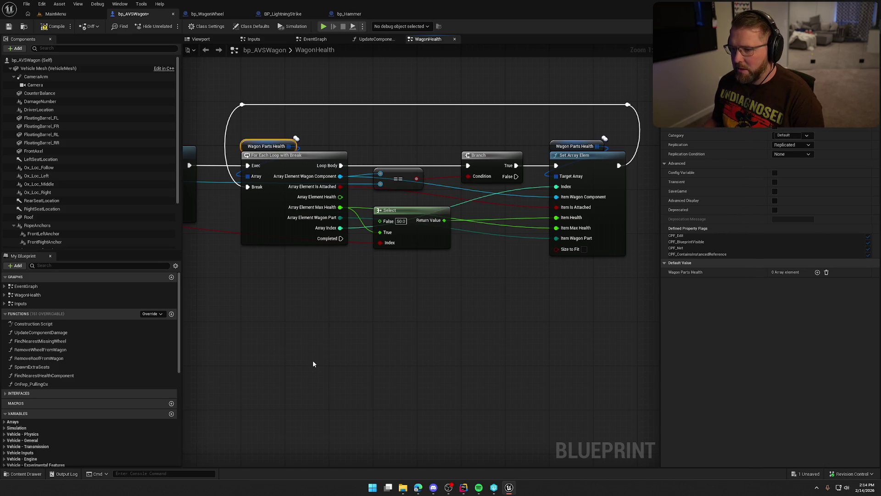
left_click(293, 315)
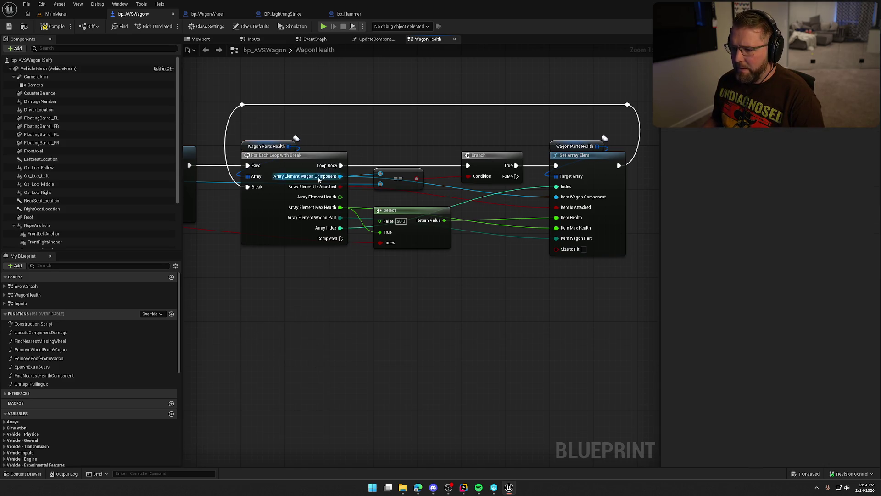
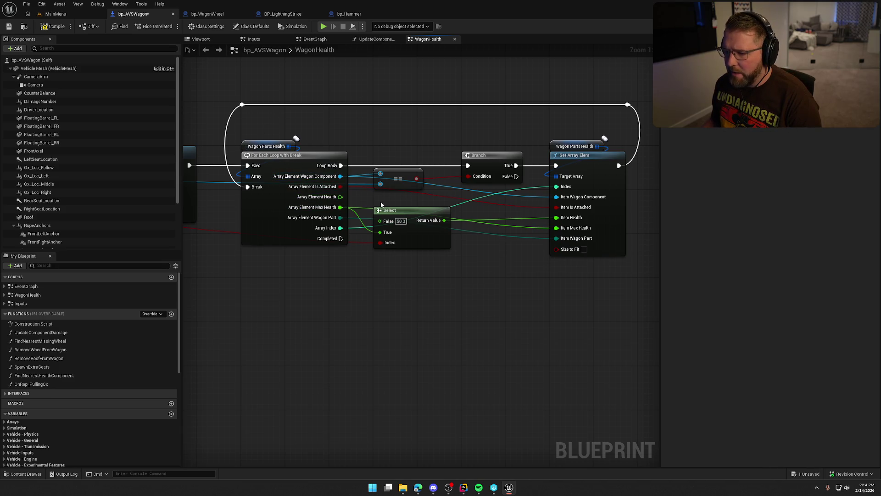
Remove the Is Attached wire feeding Set Array Elem and review the Attach and impulse nodes.
left_click(340, 187, "alt")
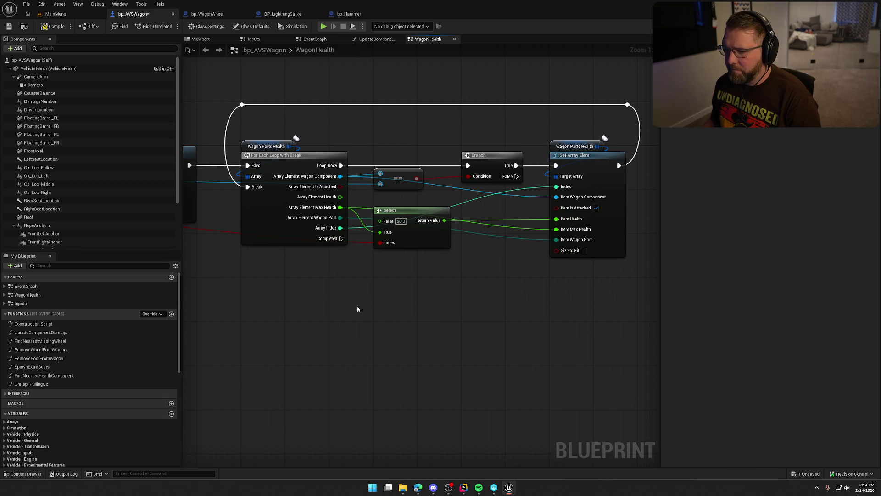
left_click_drag(246, 347, 217, 325)
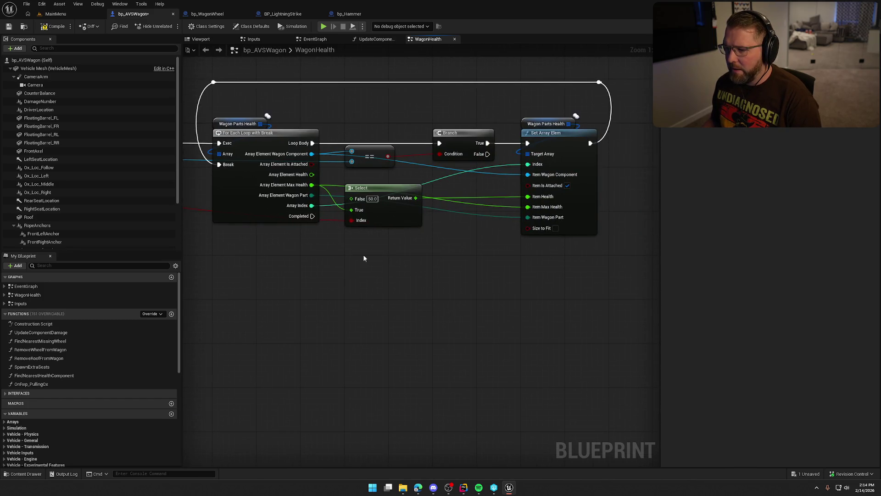
left_click_drag(364, 258, 584, 325)
mouse_move(303, 130)
left_mouse_down()
mouse_move(431, 243)
mouse_move(186, 274)
mouse_move(355, 290)
left_mouse_up()
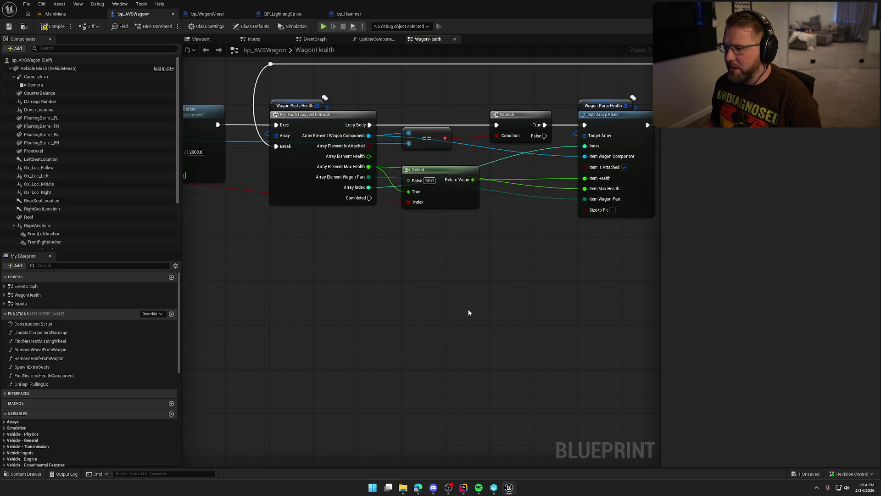
mouse_move(469, 312)
left_mouse_down()
mouse_move(362, 311)
mouse_move(463, 340)
left_mouse_up()
Set the Wagon Parts Health variable's replication to RepNotify.
left_click(358, 133)
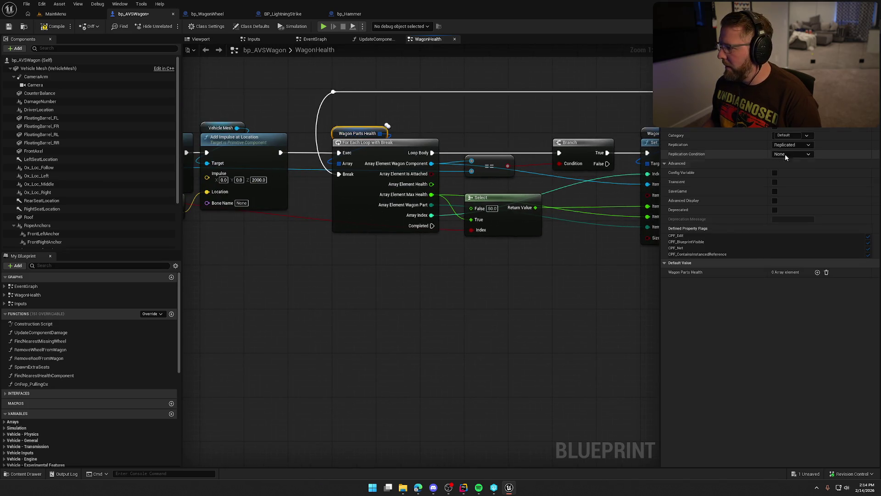
left_click(792, 144)
left_click(788, 166)
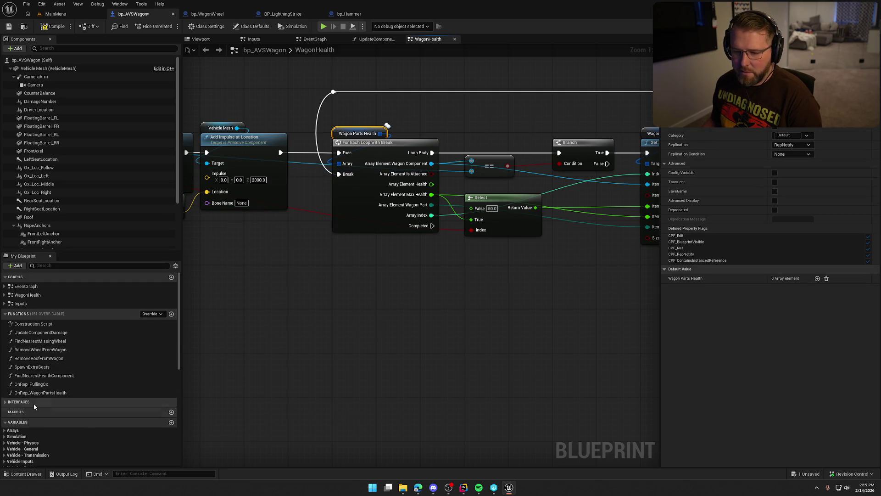
In OnRep_WagonPartsHealth, save and add a For Each Loop over Wagon Parts Health.
double_click(60, 393)
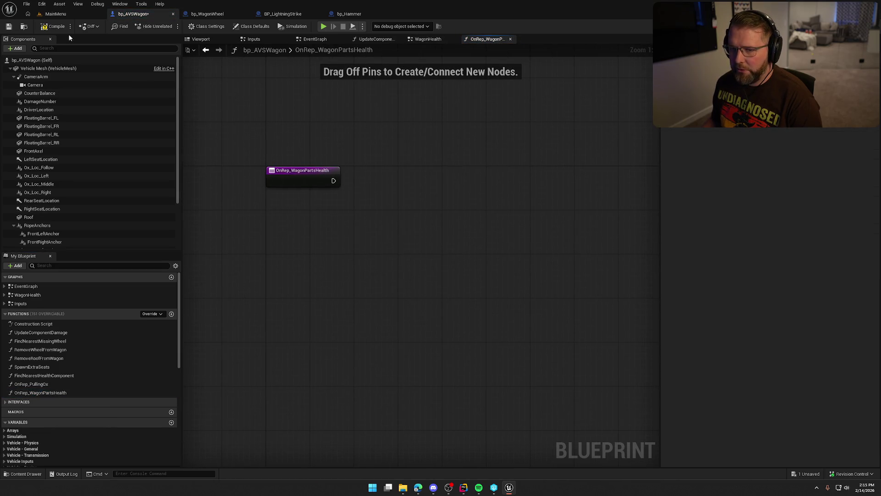
key("ctrl+s")
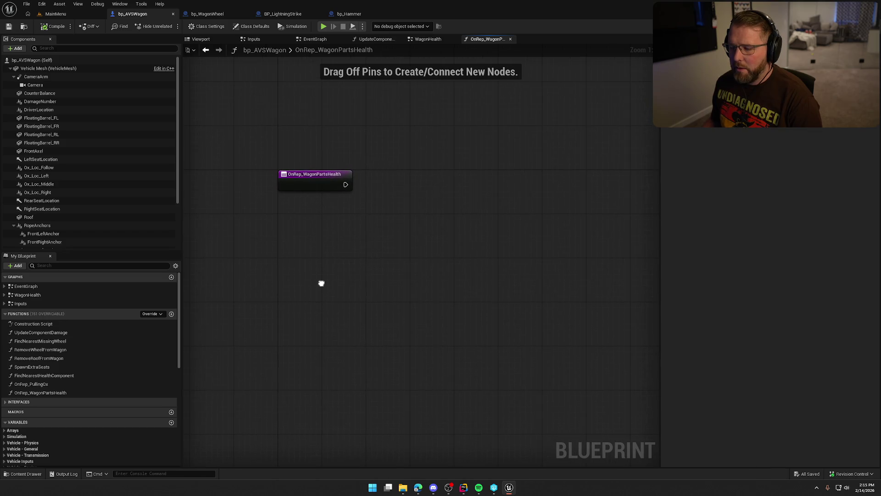
scroll(37, 433, "down", 8)
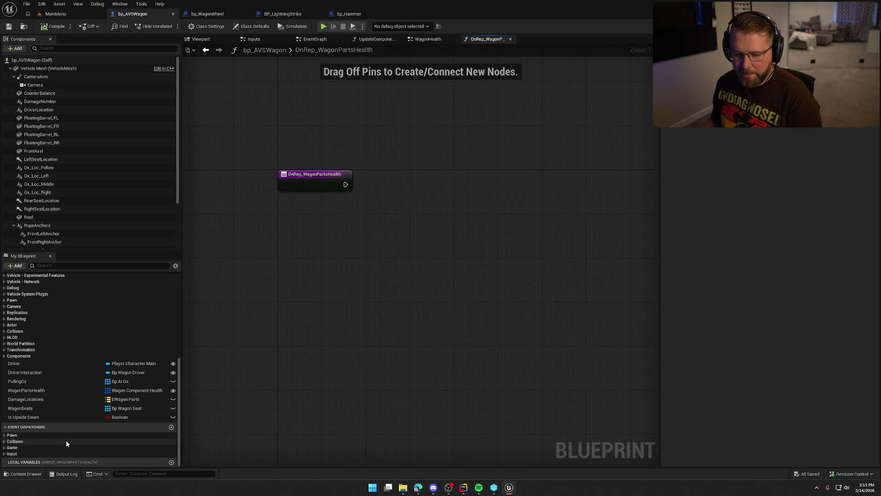
mouse_move(27, 390)
left_mouse_down()
mouse_move(304, 215)
mouse_move(388, 211)
left_mouse_up()
key("ctrl+v")
mouse_move(346, 184)
left_mouse_down()
mouse_move(389, 200)
mouse_move(388, 178)
left_mouse_up()
left_click(340, 265)
mouse_move(321, 221)
left_mouse_down()
mouse_move(348, 244)
mouse_move(389, 234)
left_mouse_up()
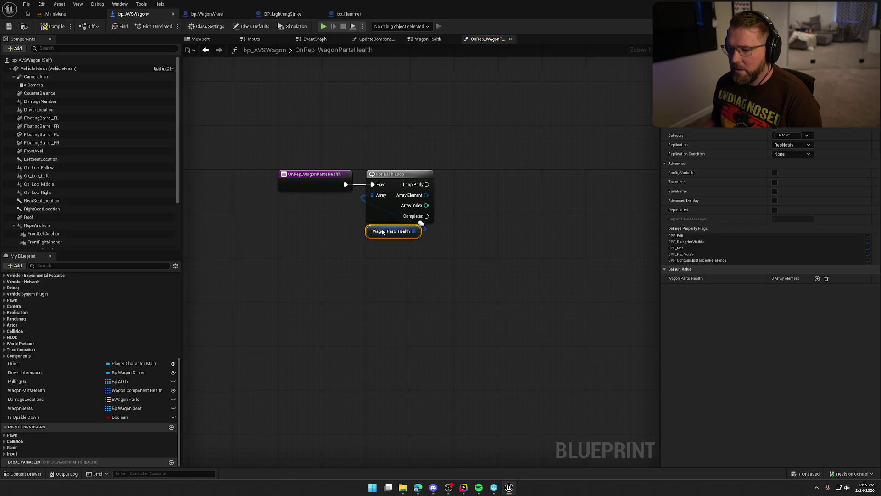
mouse_move(216, 225)
left_mouse_down()
mouse_move(216, 149)
mouse_move(216, 159)
left_mouse_up()
Split the loop's Array Element pin into its member values.
right_click(257, 186)
left_click(280, 214)
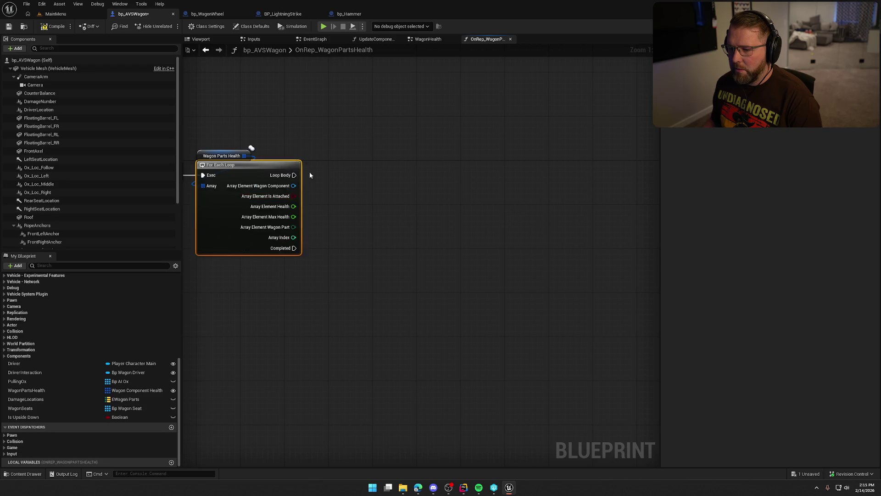
left_click_drag(451, 240, 462, 259)
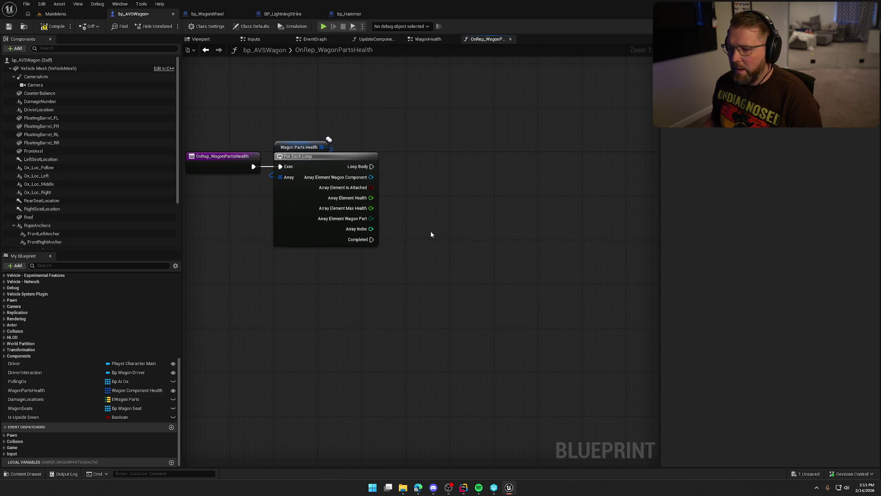
mouse_move(430, 233)
left_mouse_down()
mouse_move(476, 240)
mouse_move(462, 225)
left_mouse_up()
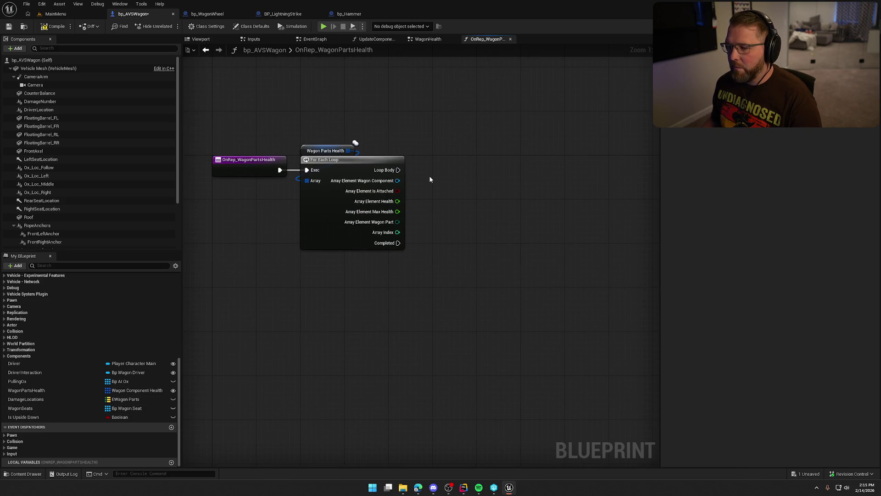
Add a Cast To Vehicle_Wheel on the wagon component, driven by Loop Body.
left_click_drag(398, 180, 436, 196)
type("==")
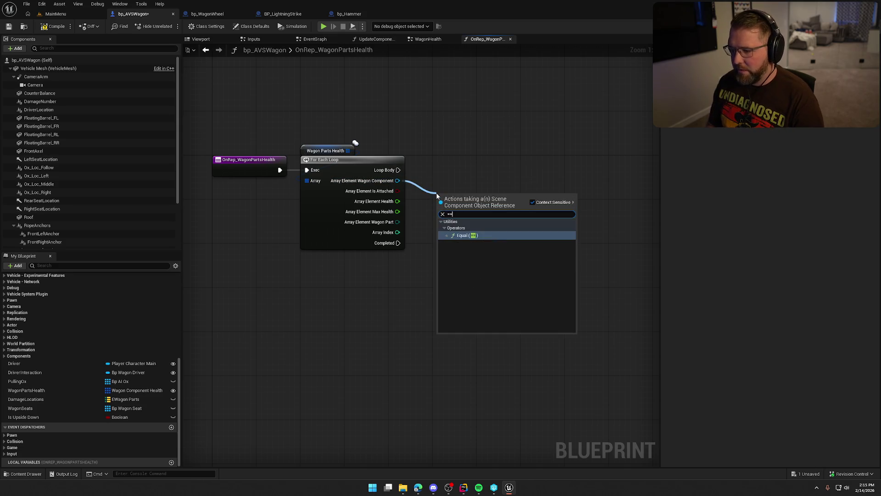
key("BackSpace")
key("BackSpace")
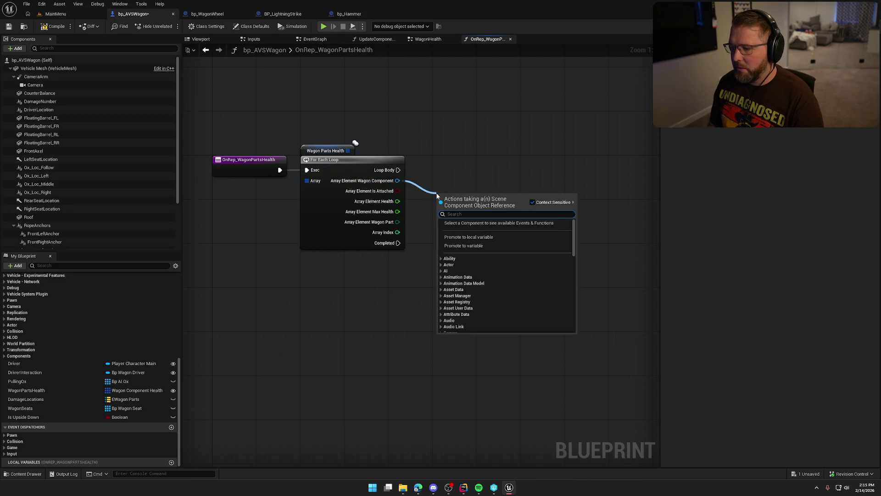
type("cast veh")
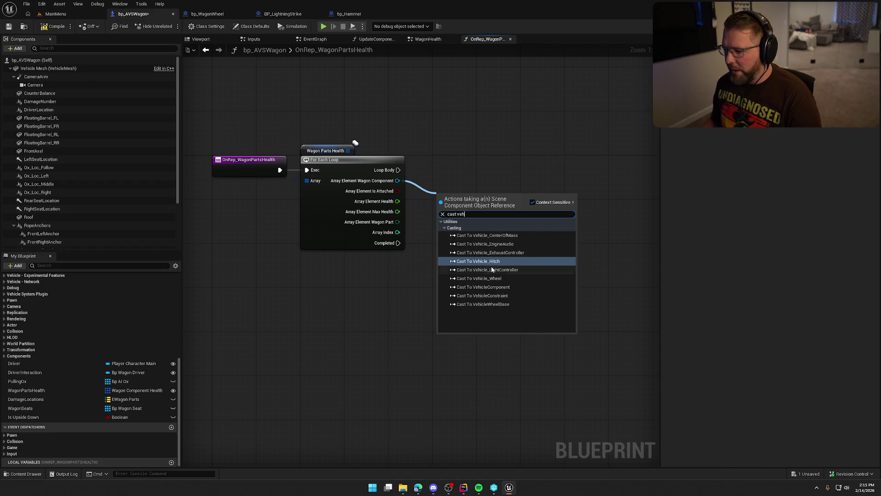
left_click(491, 278)
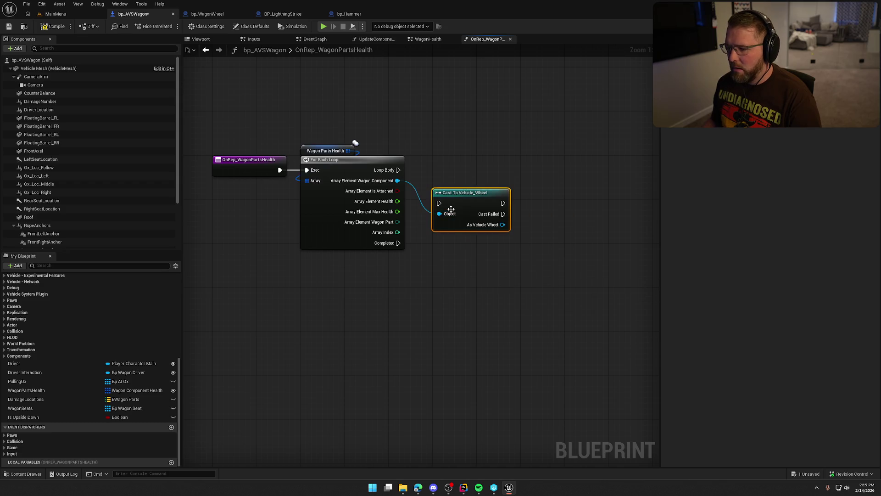
mouse_move(439, 202)
left_mouse_down()
mouse_move(398, 170)
mouse_move(457, 160)
left_mouse_up()
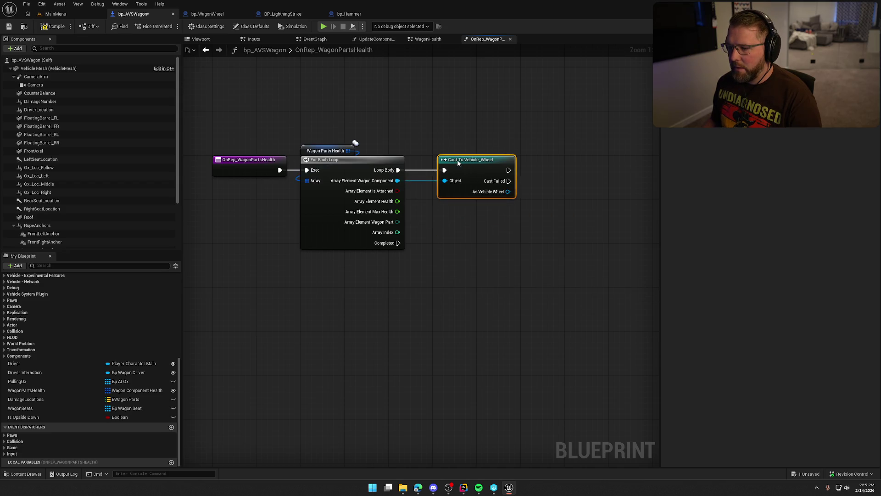
left_click(483, 265)
mouse_move(483, 265)
left_mouse_down()
mouse_move(409, 259)
mouse_move(437, 249)
left_mouse_up()
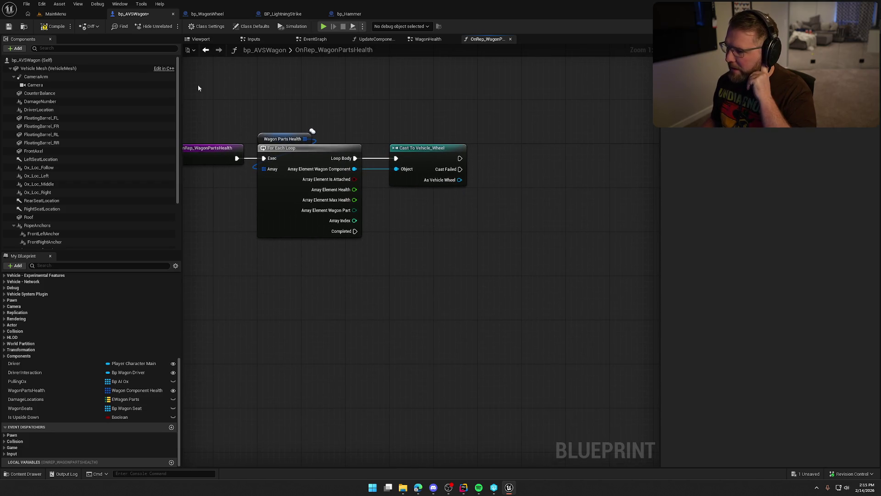
Arrange the event, loop and cast nodes, then return to WagonHealth.
mouse_move(227, 122)
left_mouse_down()
mouse_move(464, 248)
mouse_move(412, 250)
mouse_move(466, 270)
mouse_move(417, 256)
left_mouse_up()
left_click_drag(357, 157, 502, 282)
left_click(352, 190)
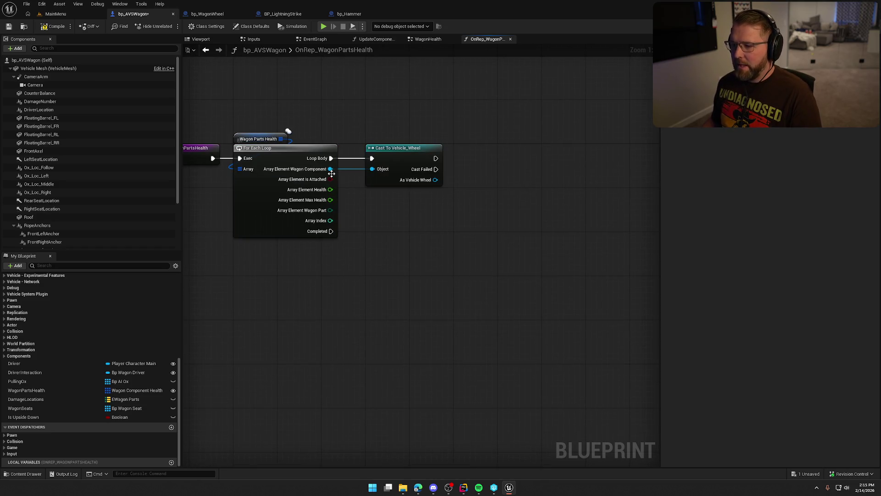
left_click_drag(426, 216, 440, 215)
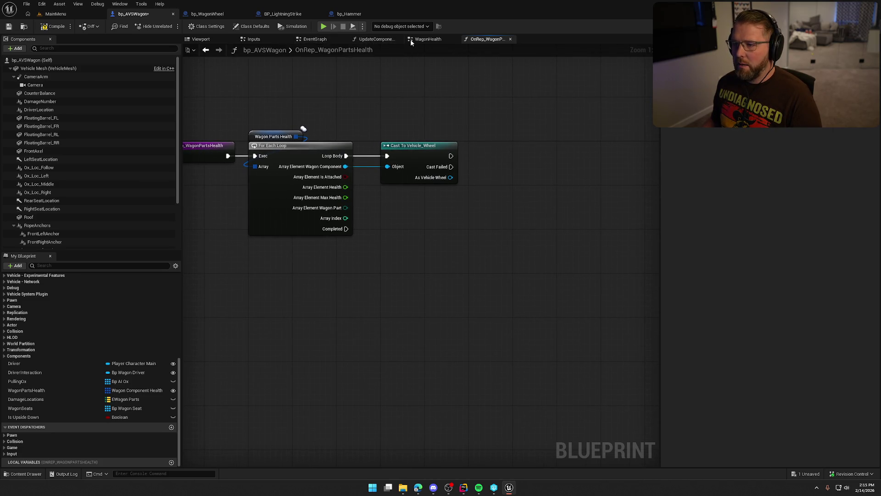
left_click(423, 40)
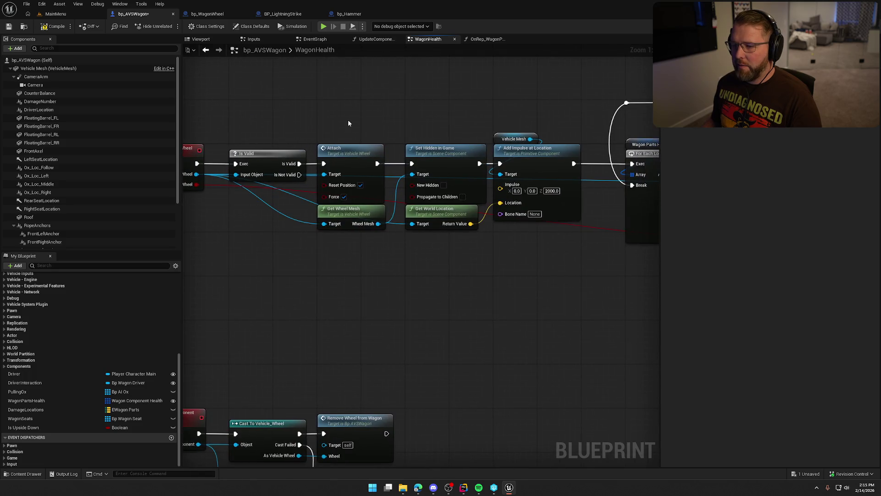
Copy Attach, Set Hidden in Game and Get Wheel Mesh from WagonHealth into OnRep_WagonPartsHealth.
left_click_drag(348, 119, 433, 145)
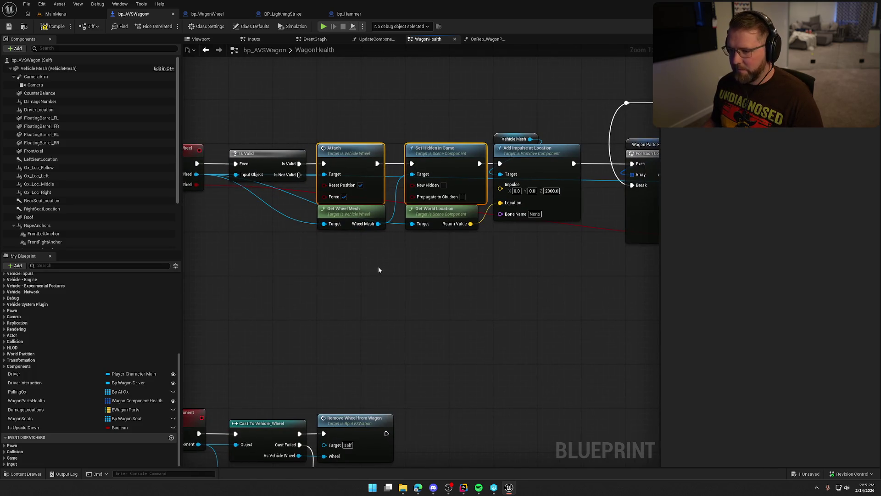
left_click_drag(364, 230, 360, 227)
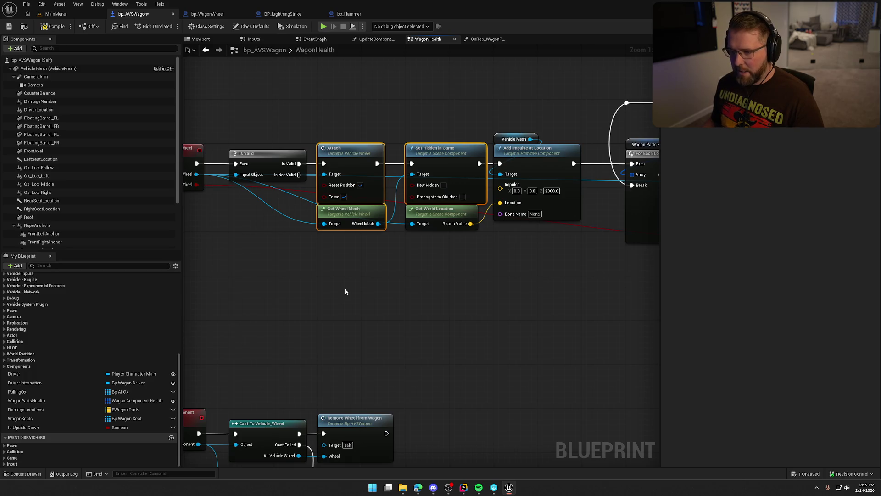
left_click_drag(324, 273, 358, 274)
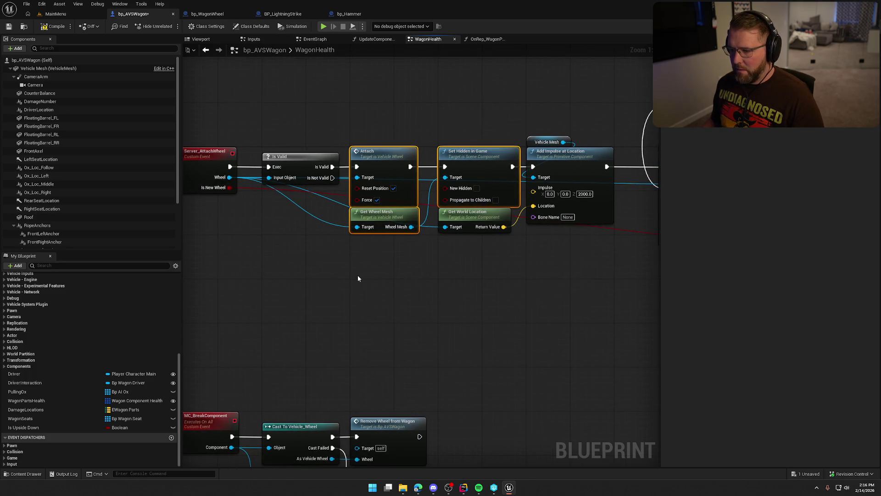
left_click(487, 39)
key("ctrl+v")
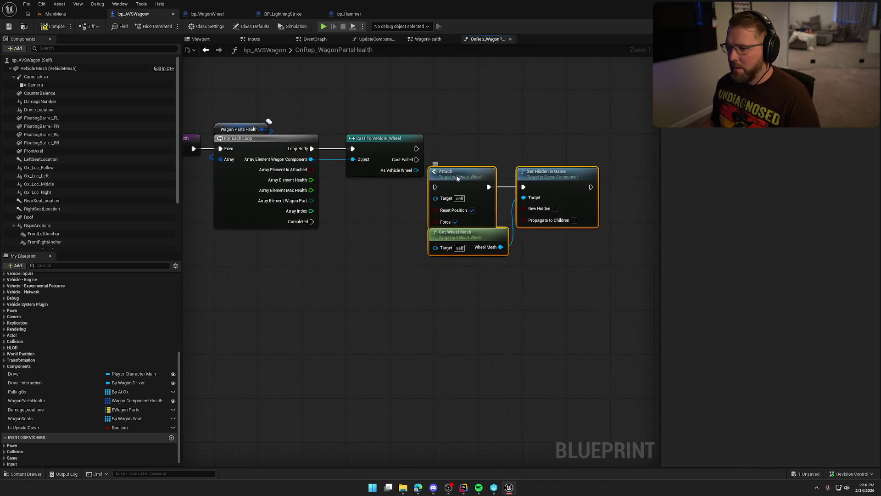
left_click_drag(457, 178, 492, 146)
mouse_move(417, 148)
left_mouse_down()
mouse_move(452, 153)
mouse_move(406, 151)
mouse_move(485, 154)
left_mouse_up()
Feed the cast wheel into Get Wheel Mesh and run Set Hidden in Game right after the cast.
left_click_drag(474, 123, 586, 202)
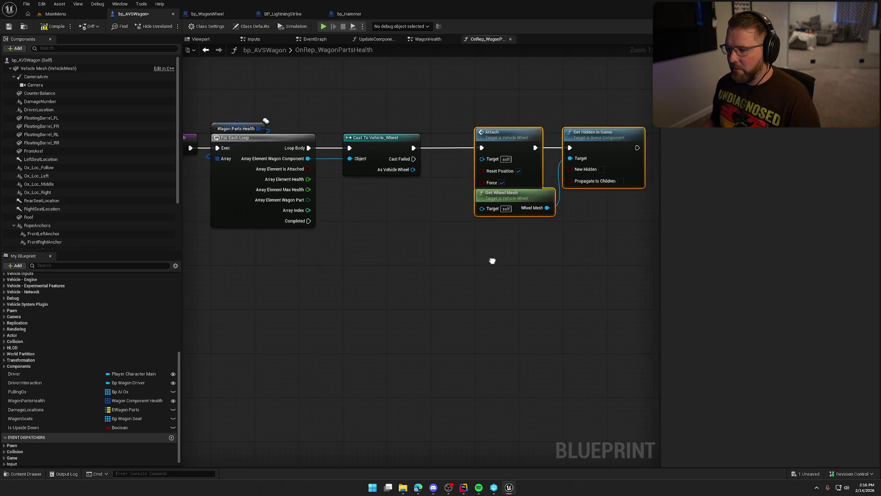
left_click_drag(493, 261, 462, 257)
left_click(462, 257)
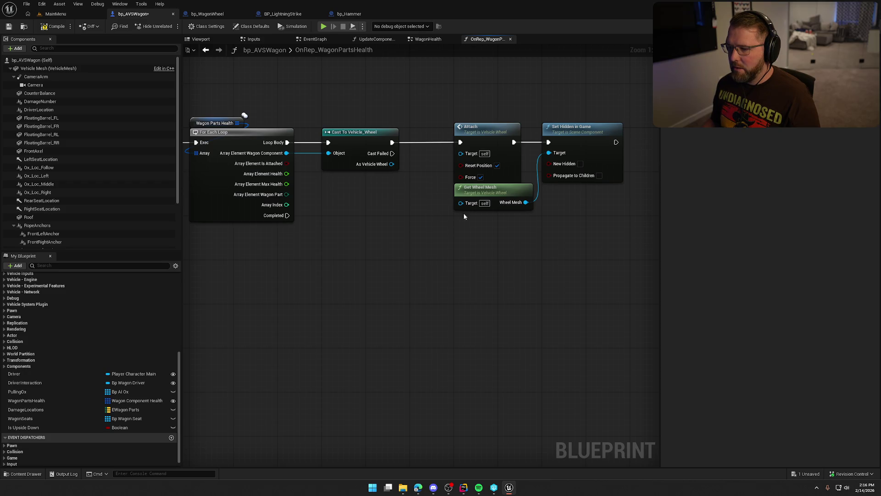
left_click_drag(460, 202, 391, 164)
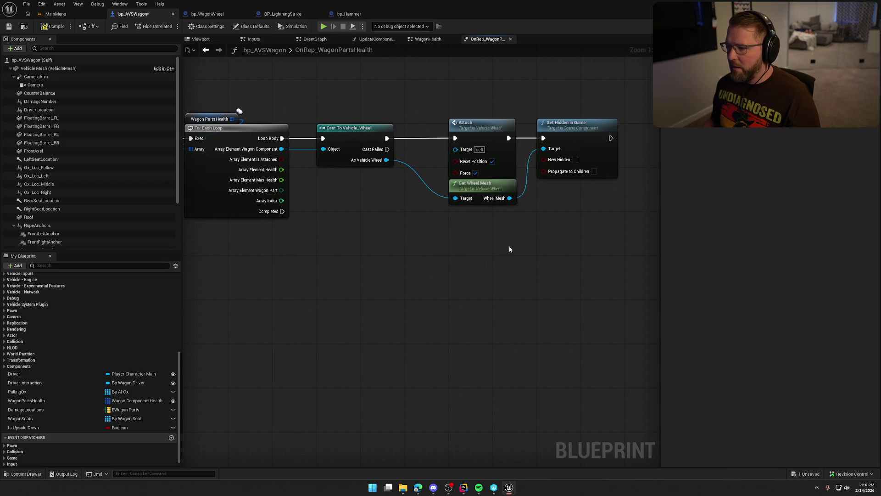
left_click(455, 138, "alt")
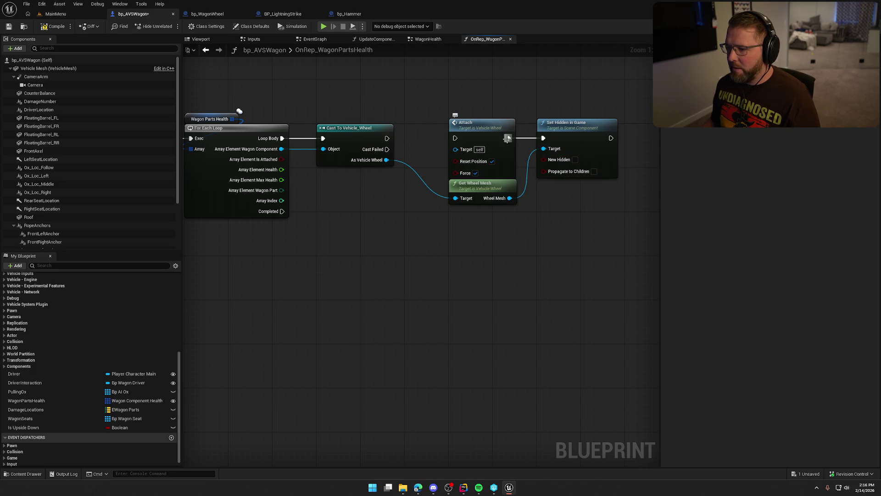
left_click(509, 138, "alt")
left_click_drag(489, 129, 509, 288)
left_click_drag(490, 190, 361, 178)
left_click_drag(539, 138, 434, 123)
left_click(469, 238)
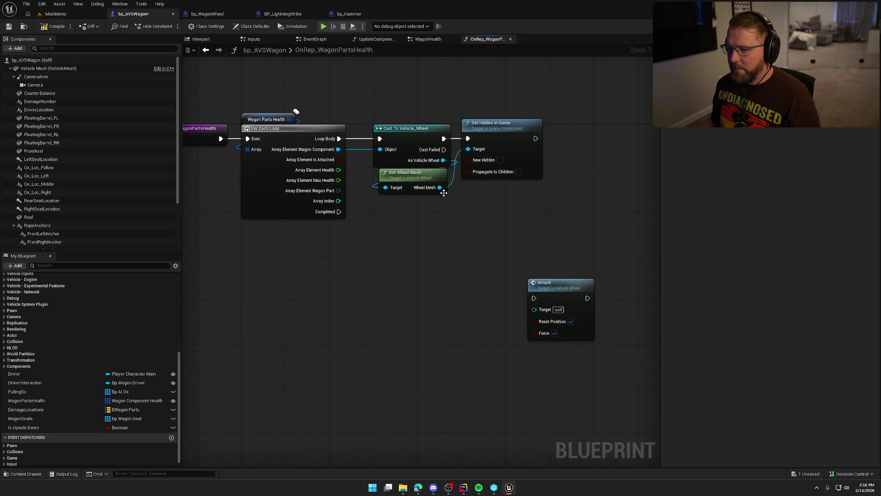
Feed Is Attached into New Hidden and add a Branch on it that runs Attach when true.
left_click_drag(339, 160, 468, 159)
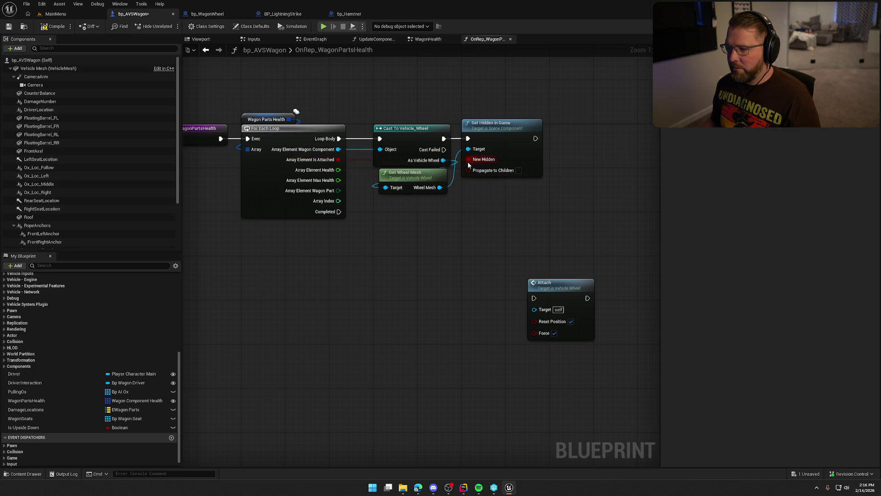
left_click_drag(498, 123, 442, 149)
left_click(500, 154)
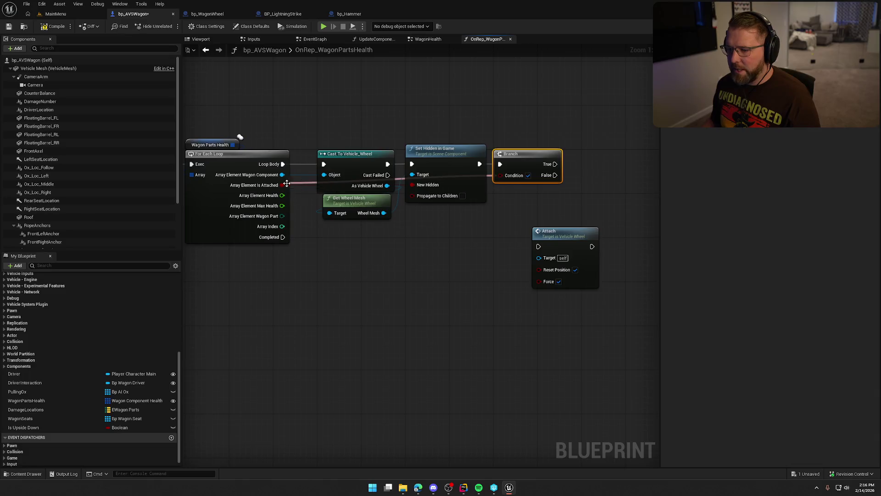
right_click(285, 182)
key("Escape")
left_click_drag(433, 191, 501, 175)
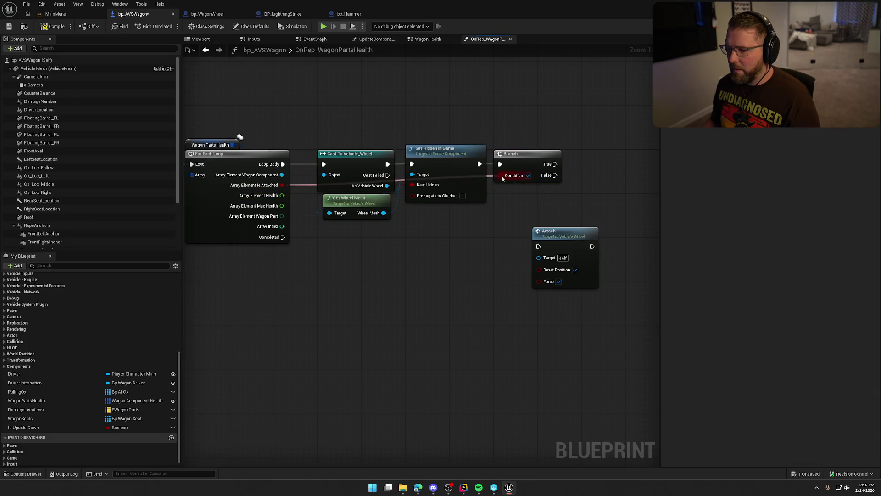
mouse_move(465, 249)
left_mouse_down()
mouse_move(492, 177)
mouse_move(476, 166)
left_mouse_up()
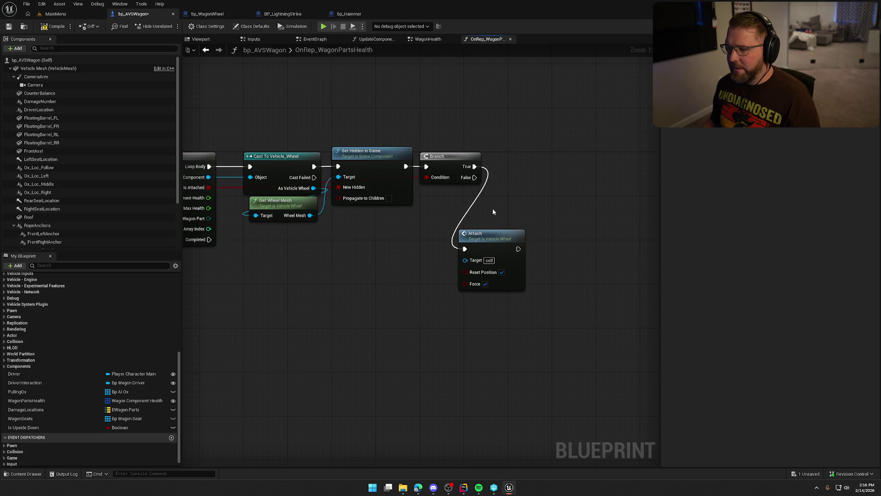
left_click_drag(496, 242, 546, 162)
left_click_drag(472, 260, 478, 221)
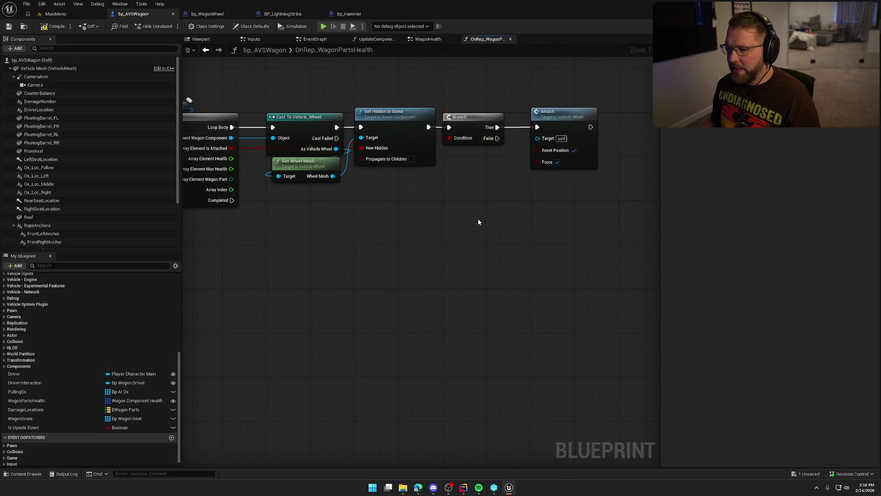
Inspect the Remove Wheel from Wagon call in the WagonHealth break-component logic.
left_click(428, 39)
mouse_move(332, 269)
left_mouse_down()
mouse_move(396, 255)
mouse_move(365, 82)
left_mouse_up()
left_click(471, 177)
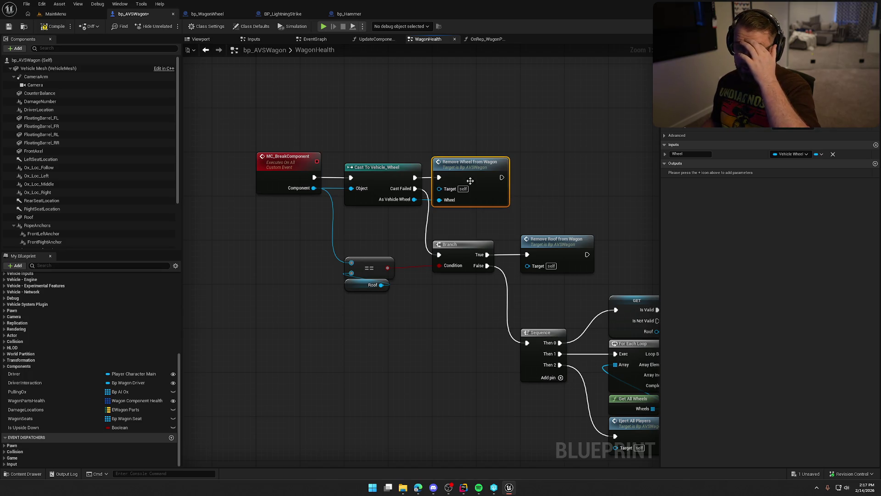
Open the Remove Wheel From Wagon function from its WagonHealth call.
left_click_drag(483, 174, 380, 166)
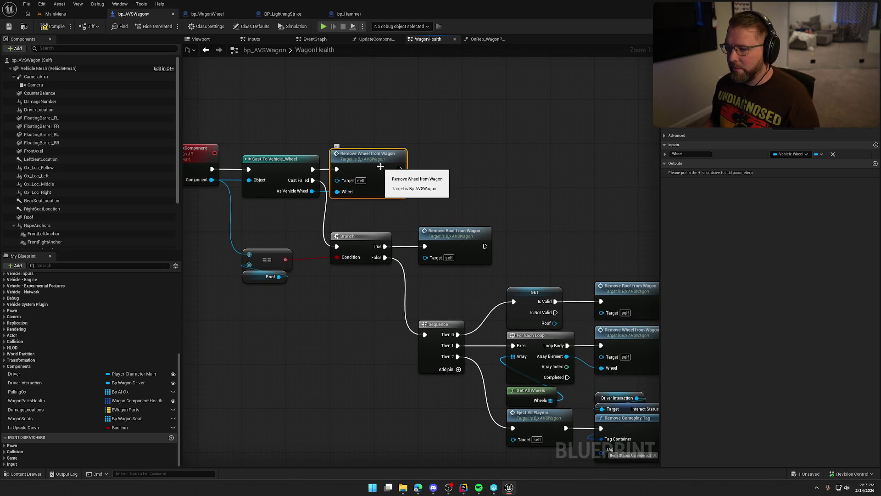
double_click(381, 166)
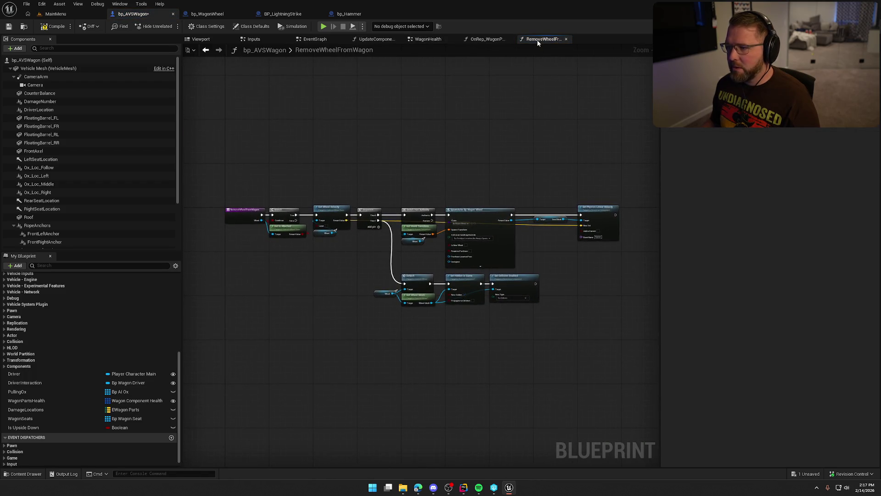
scroll(271, 207, "up", 4)
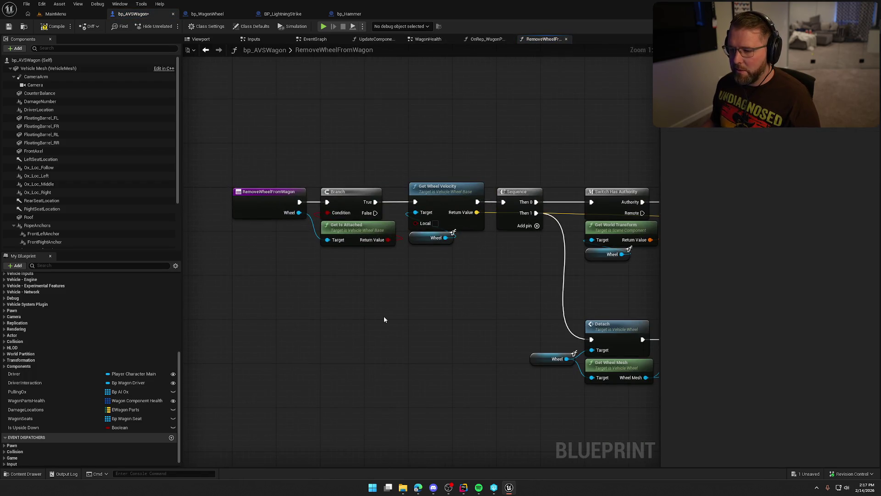
Review its Branch, SpawnActor, Set Physics Linear Velocity, Detach, hide and collision nodes.
left_click_drag(393, 320, 344, 286)
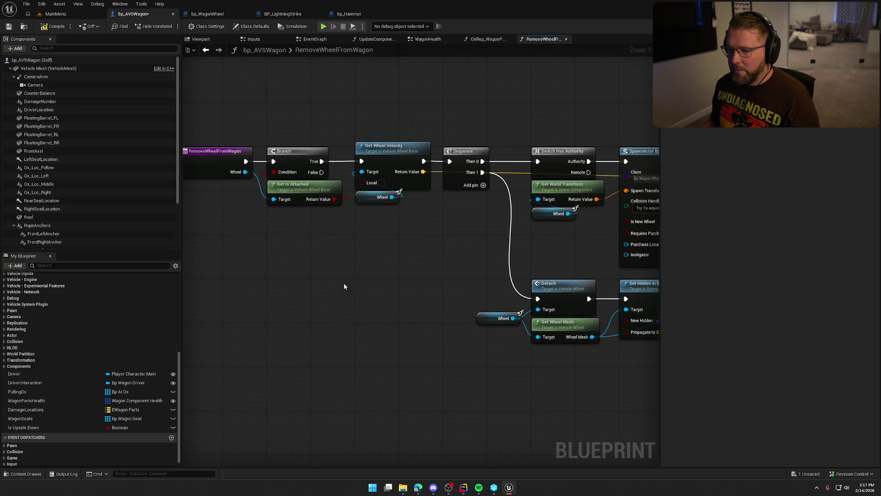
left_click_drag(418, 265, 337, 256)
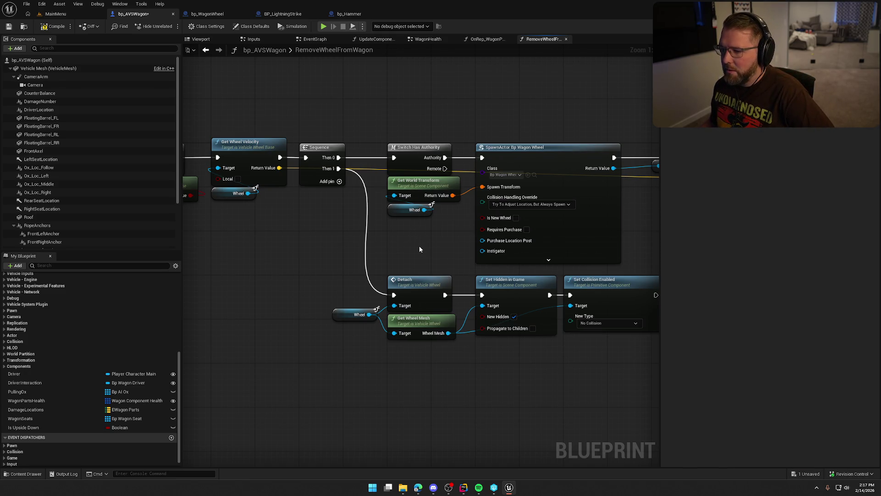
mouse_move(419, 249)
left_mouse_down()
mouse_move(499, 244)
mouse_move(380, 242)
left_mouse_up()
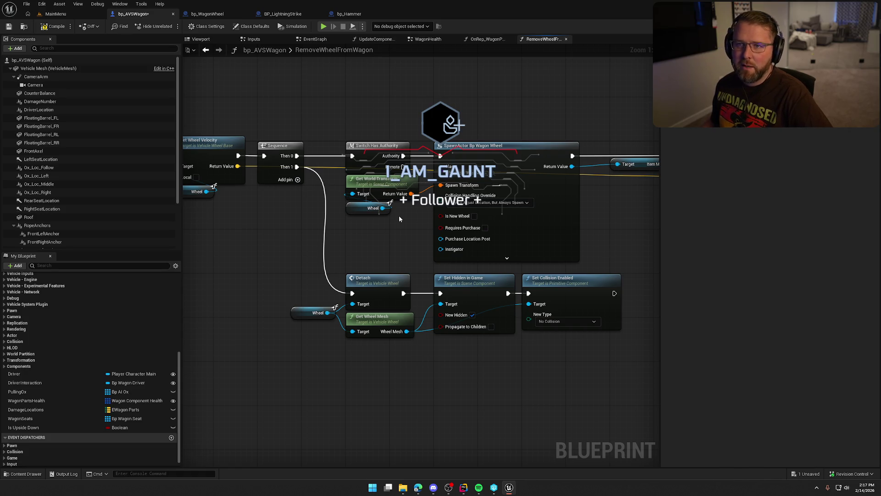
mouse_move(599, 208)
left_mouse_down()
mouse_move(444, 203)
mouse_move(530, 197)
left_mouse_up()
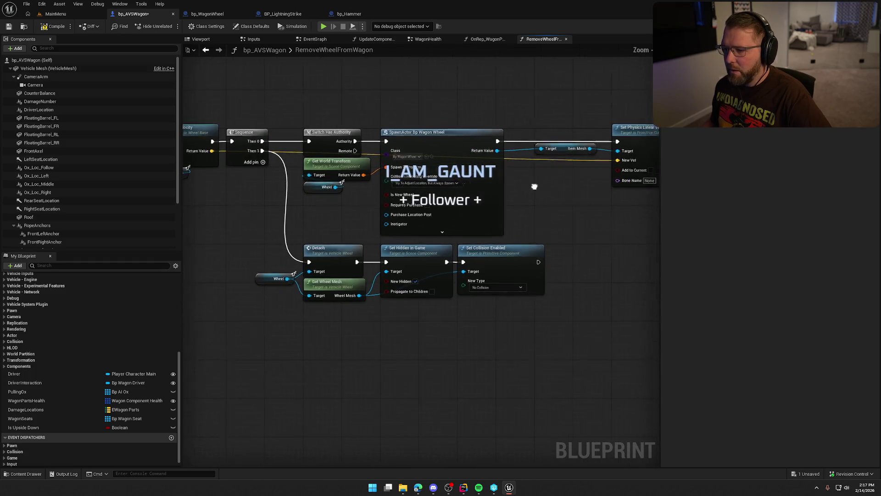
scroll(505, 206, "down", 1)
left_click_drag(288, 100, 626, 206)
mouse_move(541, 232)
left_mouse_down()
mouse_move(589, 161)
mouse_move(273, 262)
left_mouse_up()
left_click(390, 277)
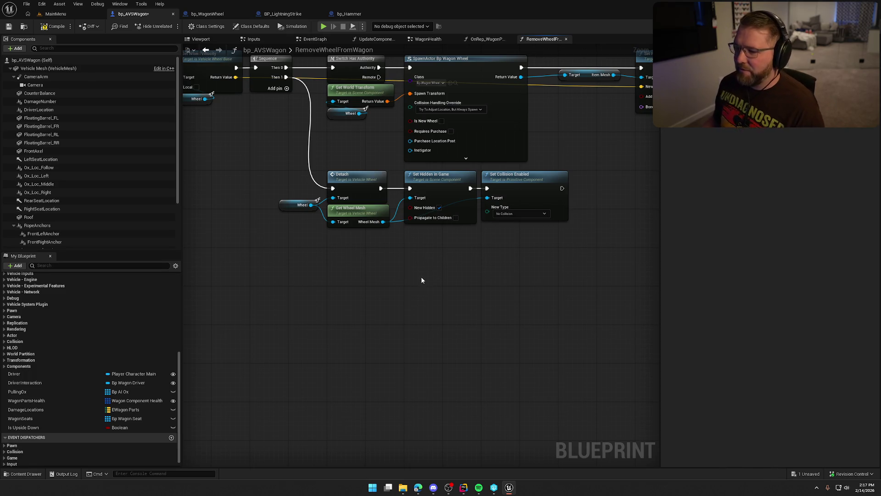
left_click_drag(391, 277, 414, 281)
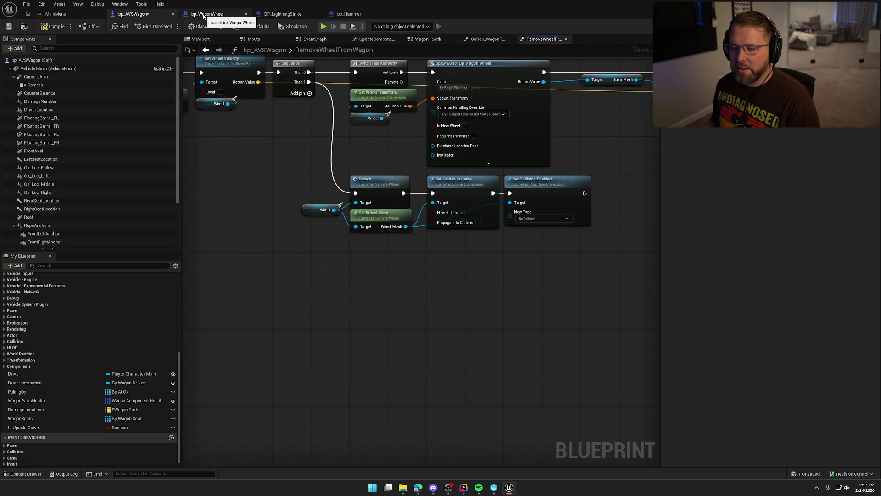
Insert a NOT node between Array Element Is Attached and New Hidden.
left_click(486, 39)
left_click_drag(362, 291, 431, 280)
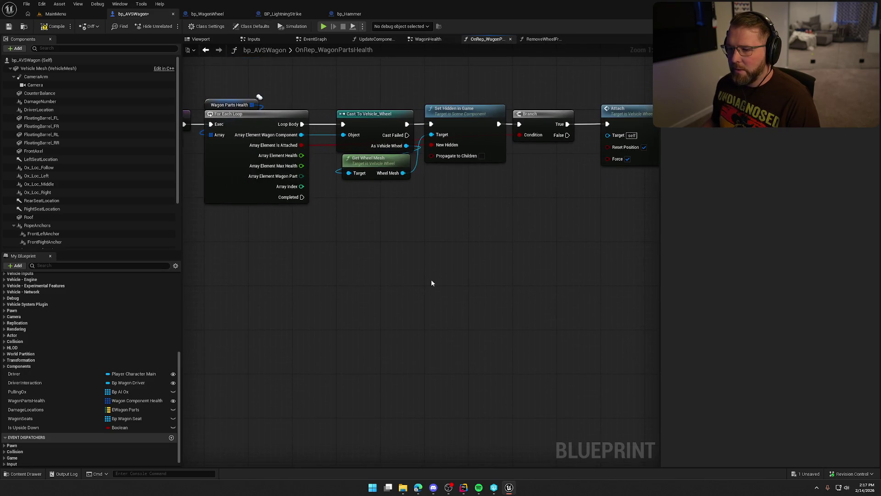
left_click_drag(301, 145, 353, 192)
type("not")
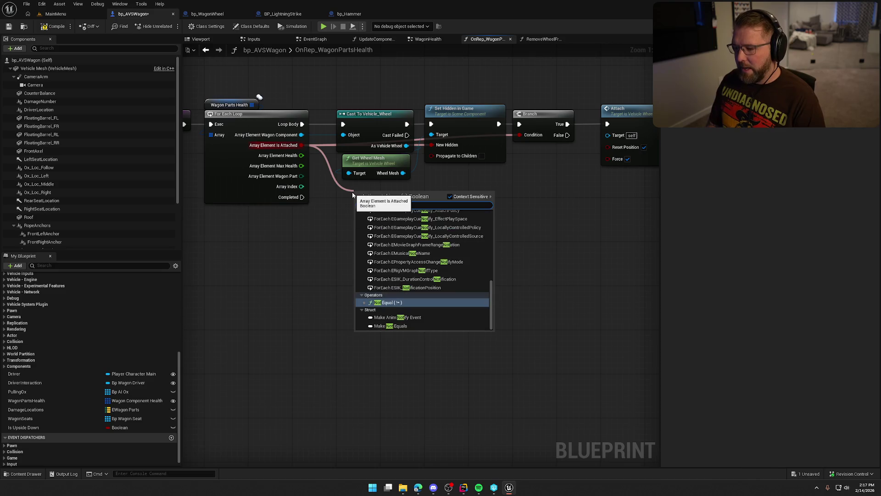
scroll(402, 245, "up", 5)
left_click(399, 238)
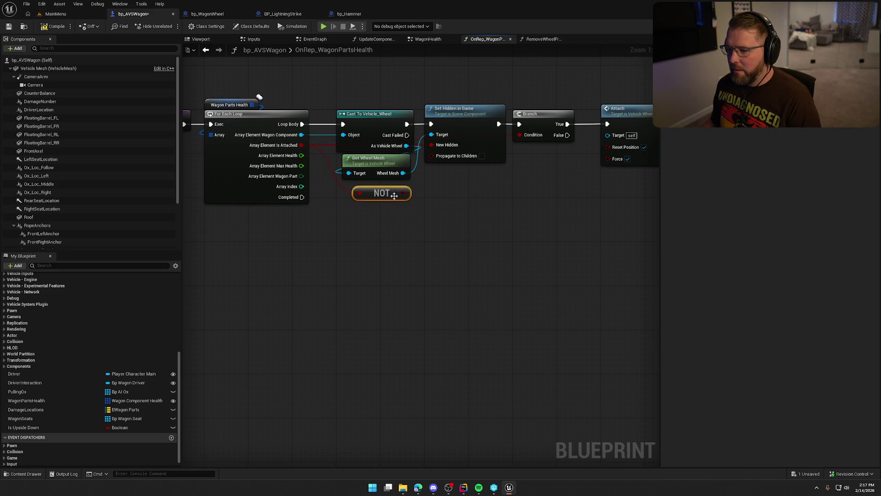
left_click_drag(404, 193, 431, 144)
left_click_drag(377, 195, 366, 188)
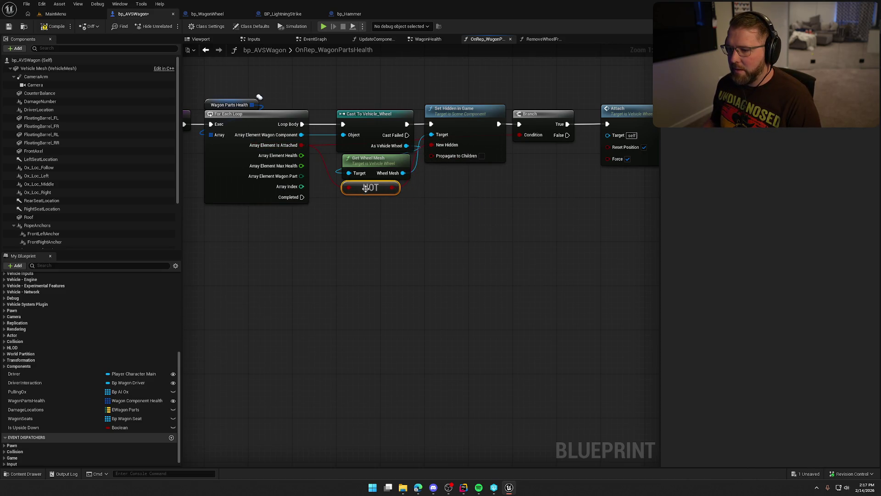
left_click(412, 265)
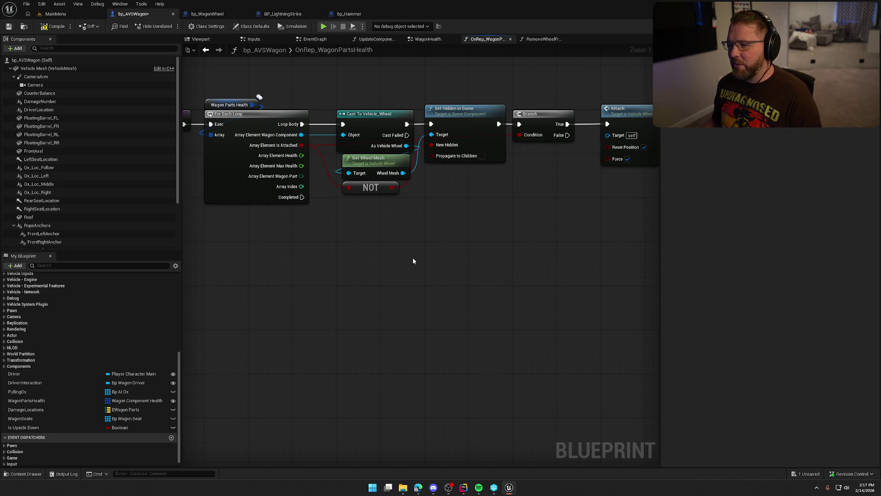
left_click_drag(377, 173, 372, 173)
Give Attach the cast As Vehicle Wheel as its target and compile bp_AVSWagon.
left_click(371, 186)
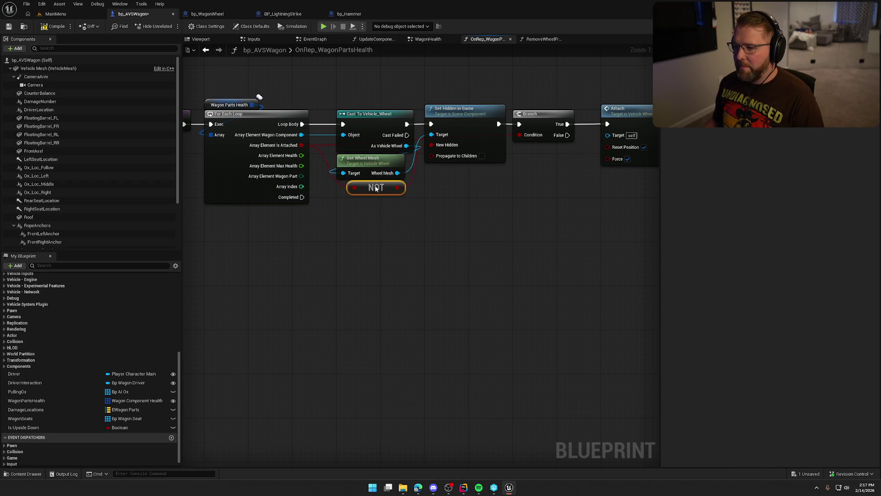
left_click_drag(431, 251, 352, 262)
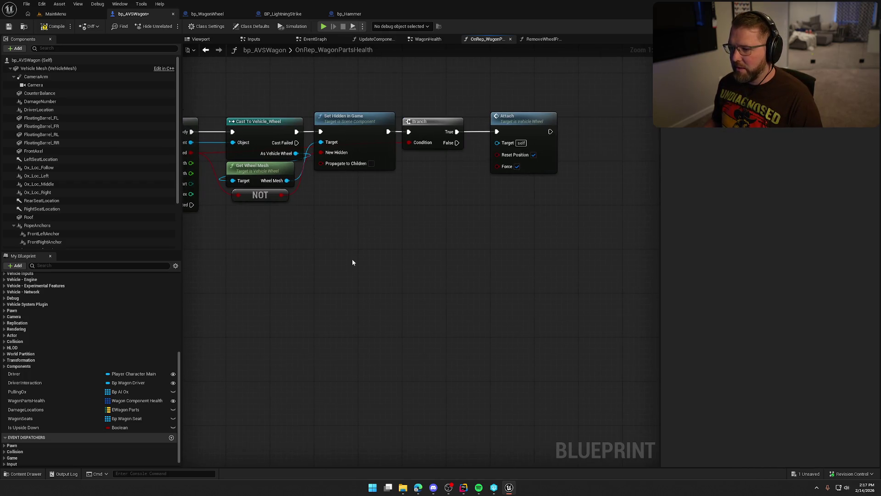
left_click(54, 26)
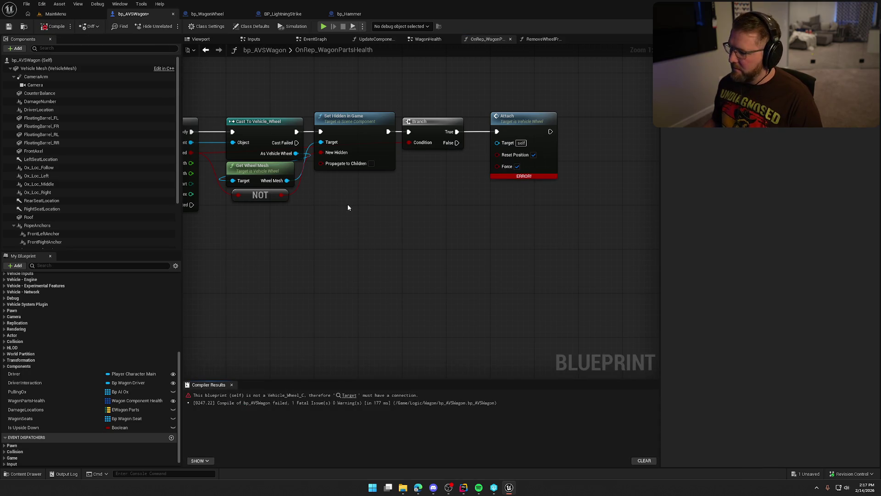
left_click_drag(462, 228, 368, 184)
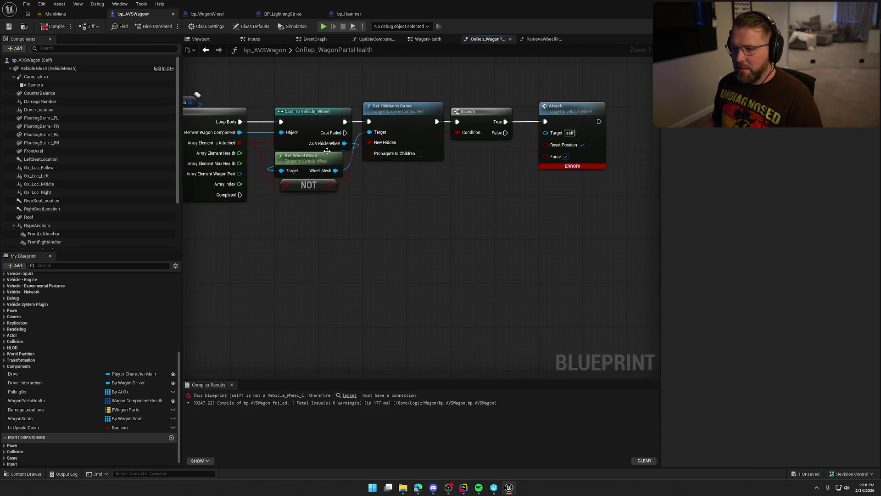
mouse_move(344, 143)
left_mouse_down()
mouse_move(399, 154)
mouse_move(545, 132)
left_mouse_up()
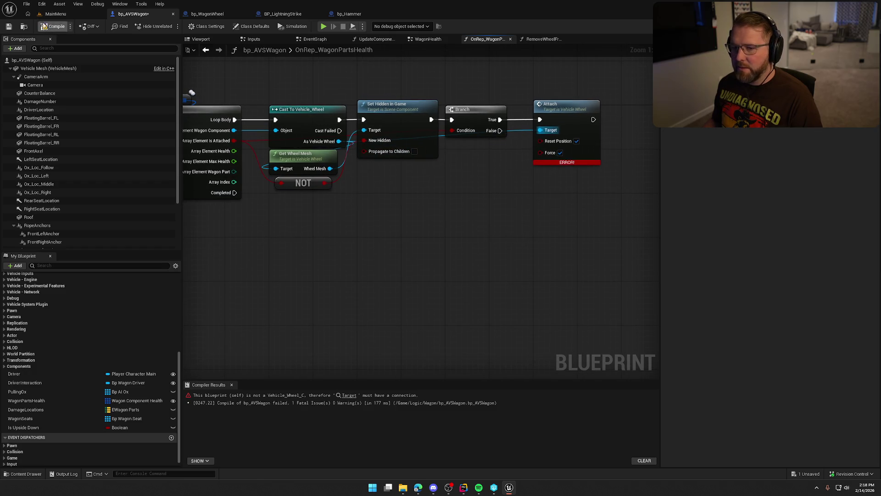
left_click(43, 26)
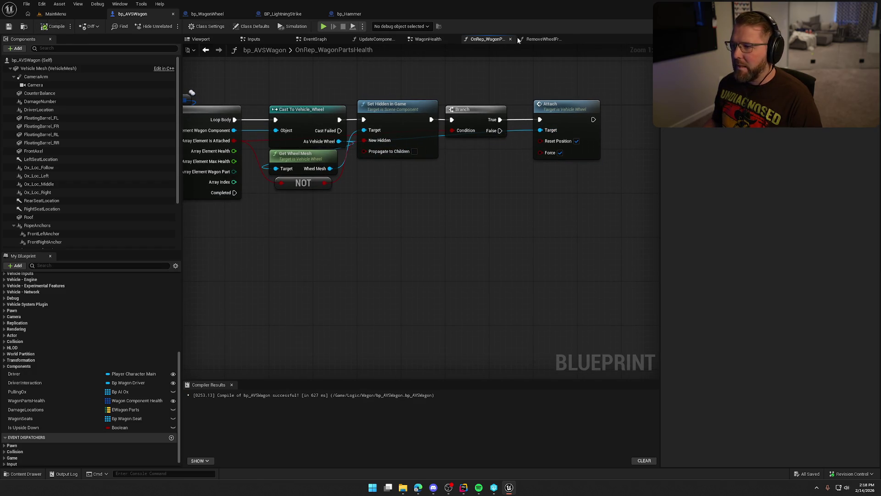
Select the Set Collision Enabled node in RemoveWheelFromWagon.
left_click(542, 39)
left_click_drag(557, 269, 490, 260)
left_click(511, 175)
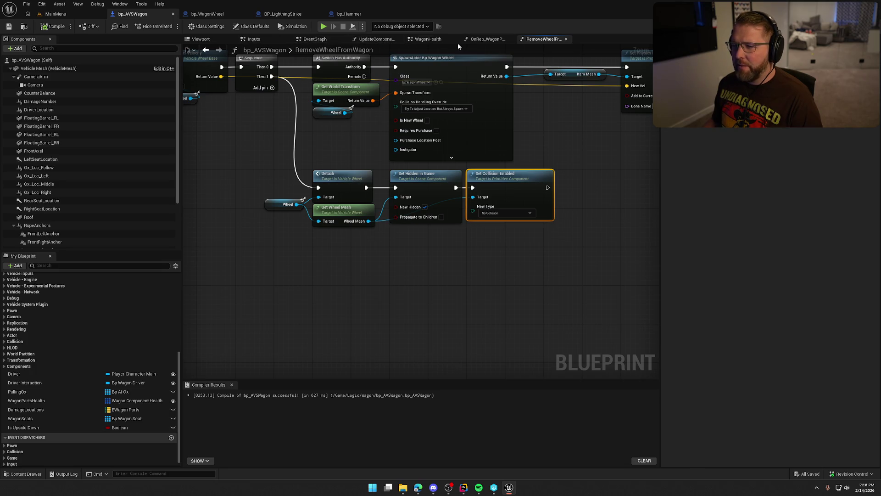
Review the Server_AttachWheel, Add Impulse and loop logic in WagonHealth.
left_click(427, 40)
mouse_move(403, 113)
left_mouse_down()
mouse_move(437, 125)
mouse_move(538, 362)
left_mouse_up()
mouse_move(608, 290)
left_mouse_down()
mouse_move(415, 288)
mouse_move(374, 281)
mouse_move(353, 257)
mouse_move(351, 284)
mouse_move(602, 267)
left_mouse_up()
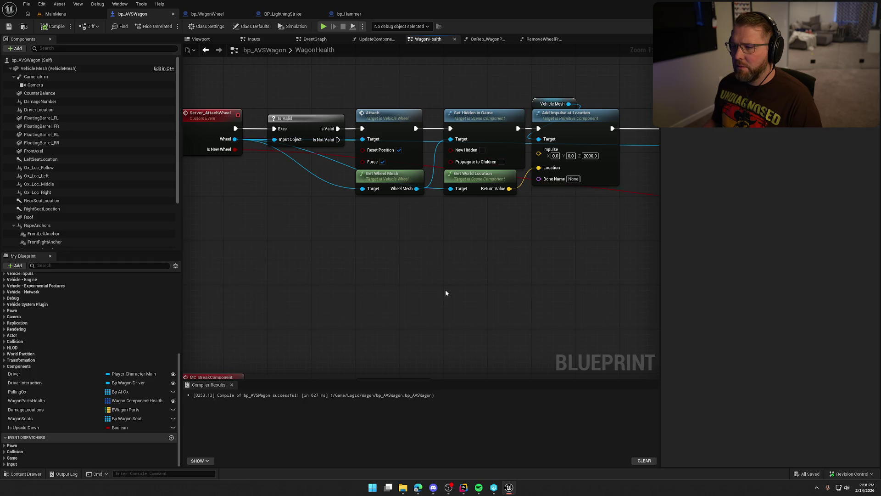
Copy Detach and Set Collision Enabled from RemoveWheelFromWagon and return to OnRep_WagonPartsHealth.
left_click(544, 39)
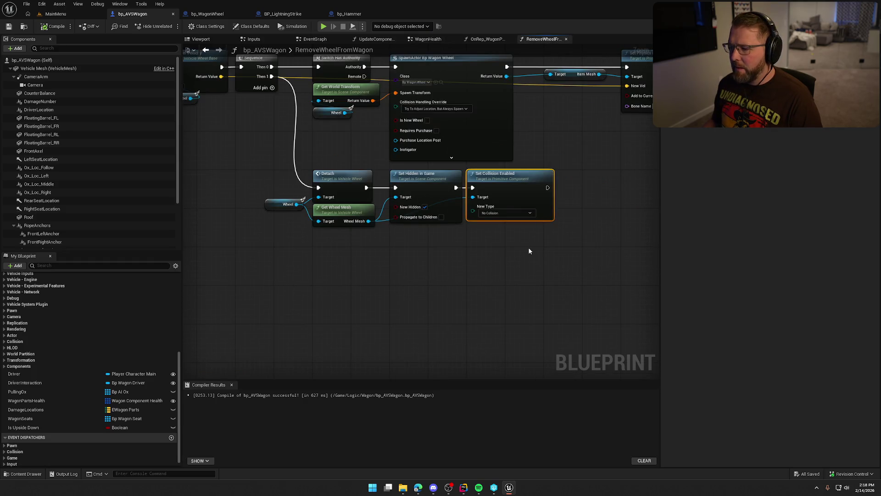
mouse_move(544, 269)
left_mouse_down()
mouse_move(441, 184)
mouse_move(500, 234)
left_mouse_up()
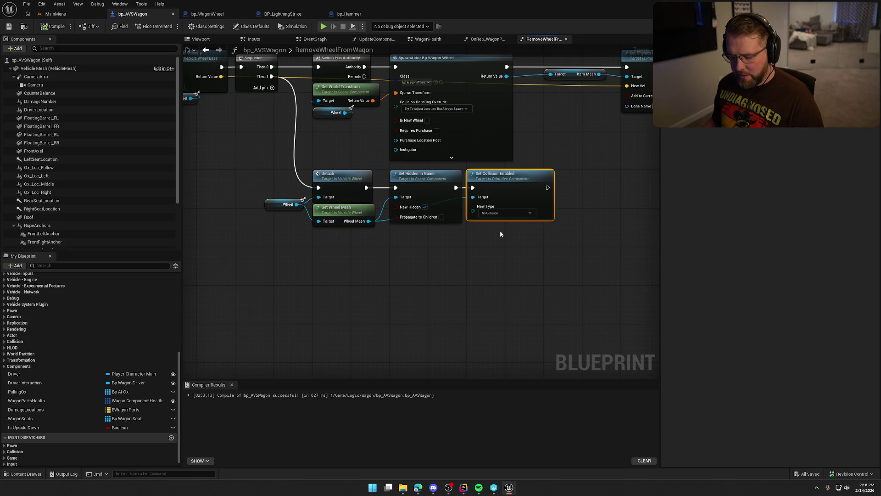
left_click(352, 186, "ctrl")
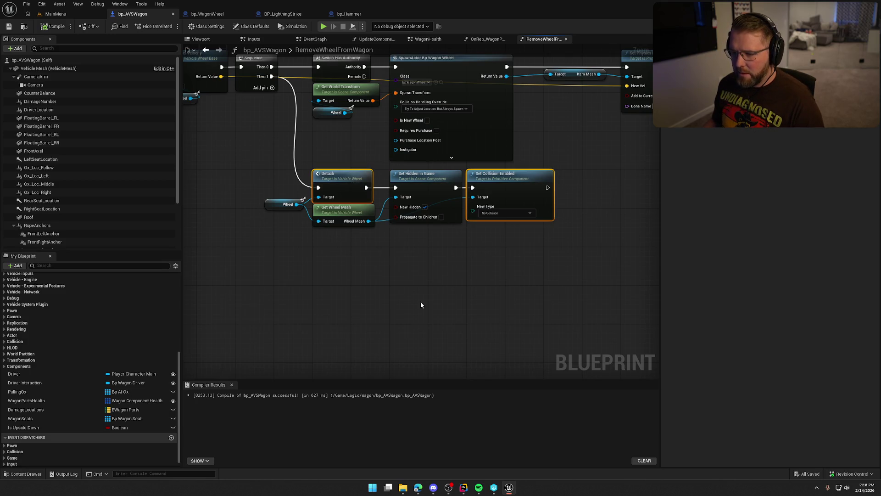
left_click(217, 15)
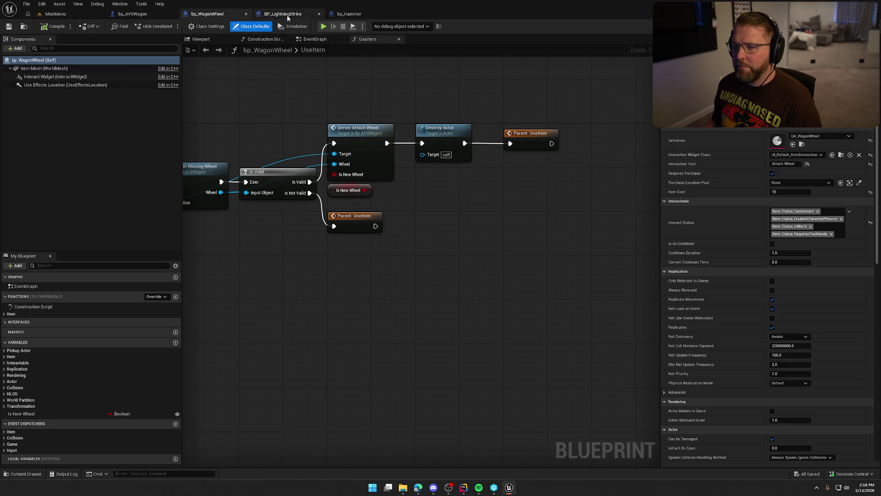
left_click(133, 14)
left_click(481, 39)
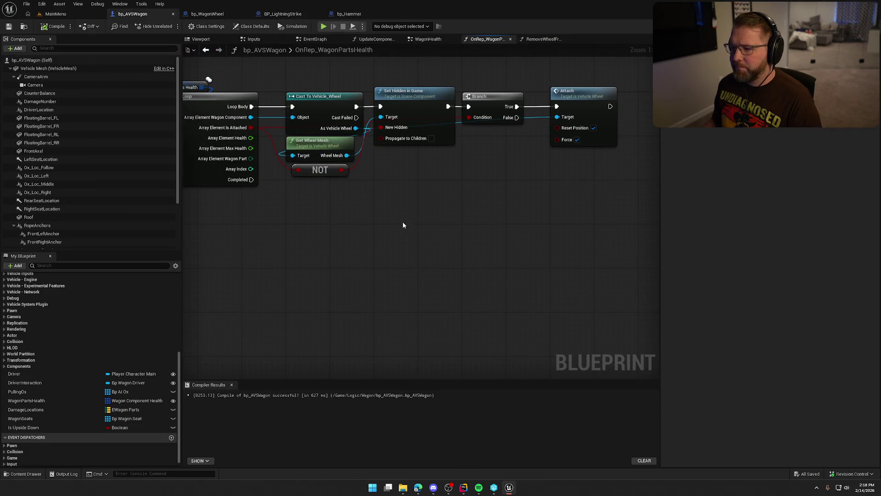
Paste Detach and Set Collision Enabled, chained on Branch False, with the wheel mesh as Detach target.
key("ctrl+v")
mouse_move(401, 187)
left_mouse_down()
mouse_move(450, 168)
mouse_move(456, 152)
mouse_move(384, 113)
left_mouse_up()
left_click_drag(627, 164, 475, 167)
left_click_drag(528, 153, 532, 152)
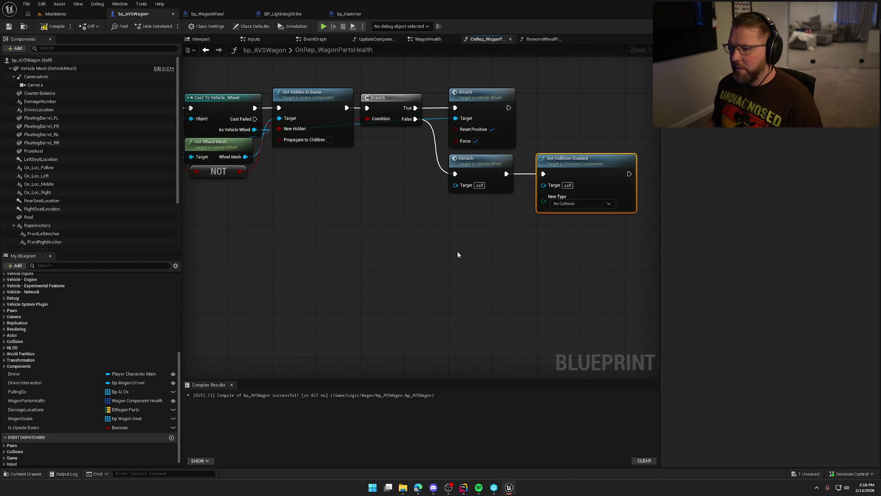
mouse_move(455, 184)
left_mouse_down()
mouse_move(339, 168)
mouse_move(391, 188)
mouse_move(544, 186)
left_mouse_up()
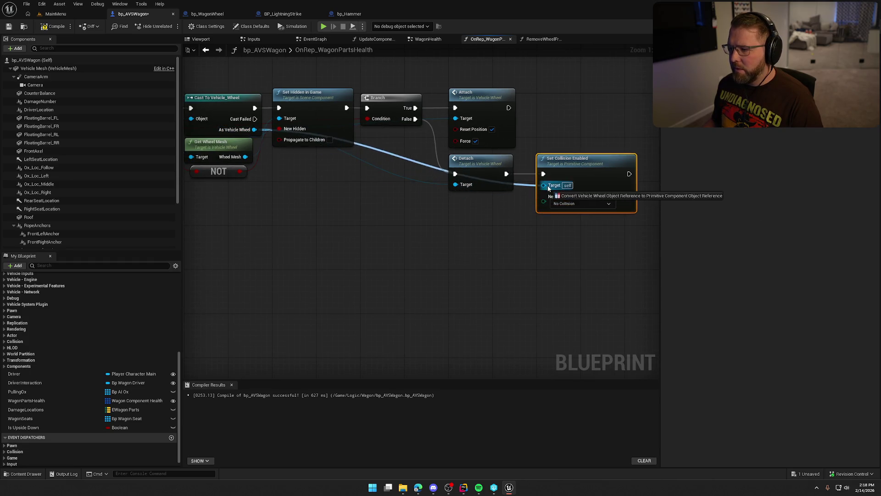
key("Delete")
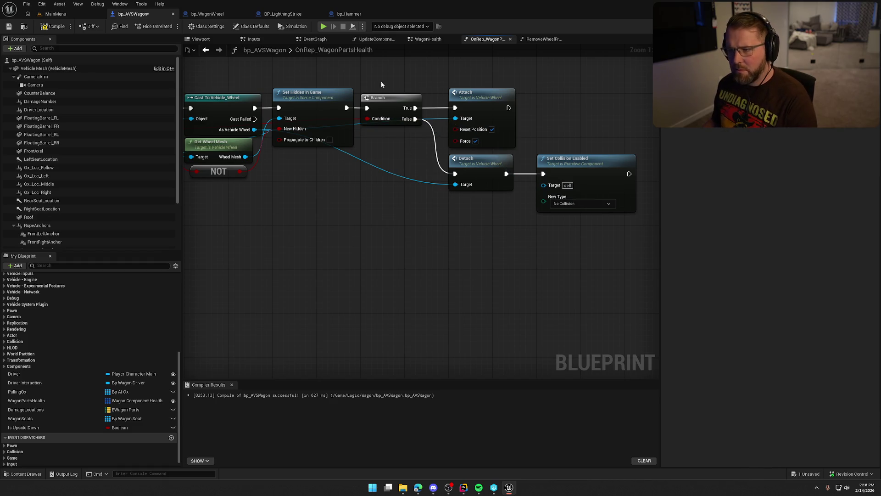
Compare with RemoveWheelFromWagon and place Get Wheel Mesh beside Set Hidden in Game.
left_click(541, 39)
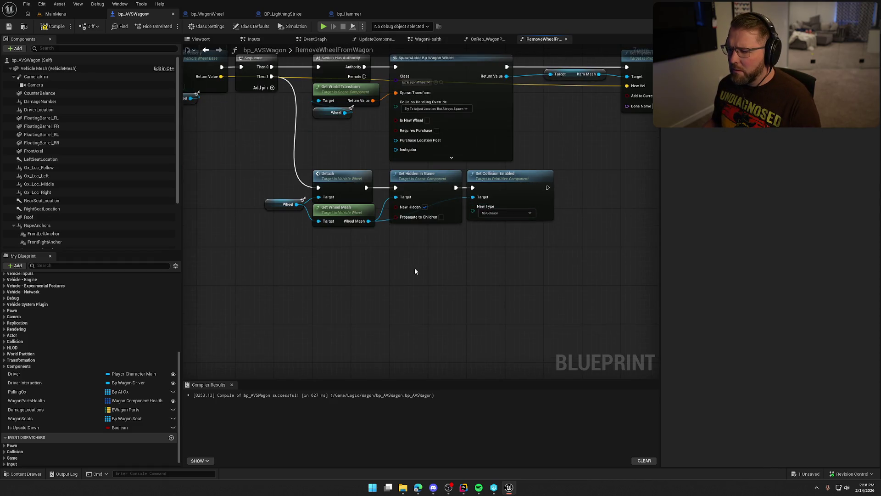
left_click(337, 216)
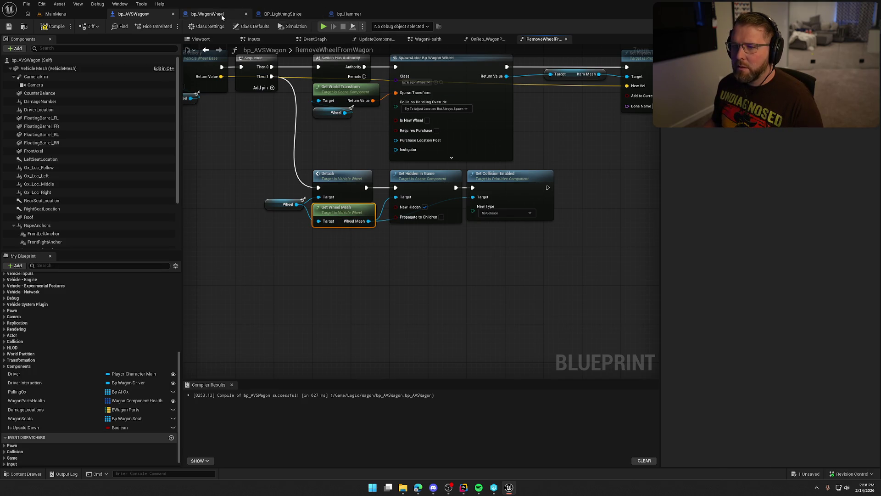
left_click(480, 41)
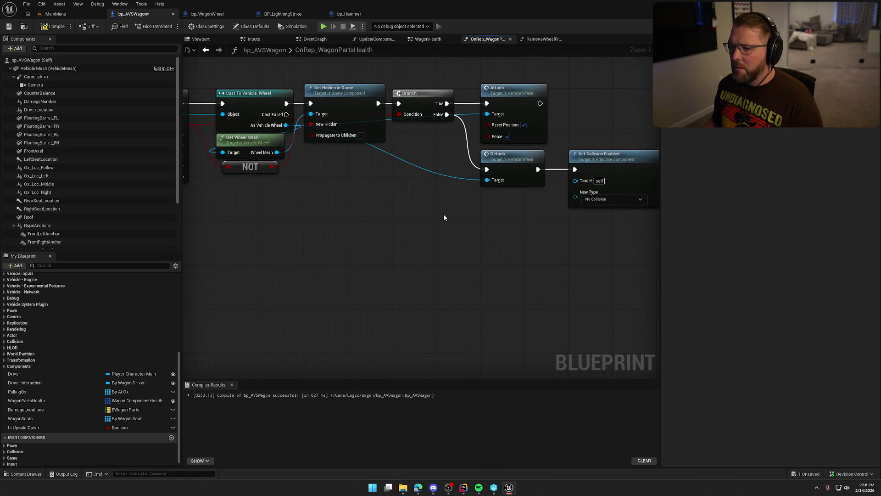
left_click_drag(256, 146, 344, 158)
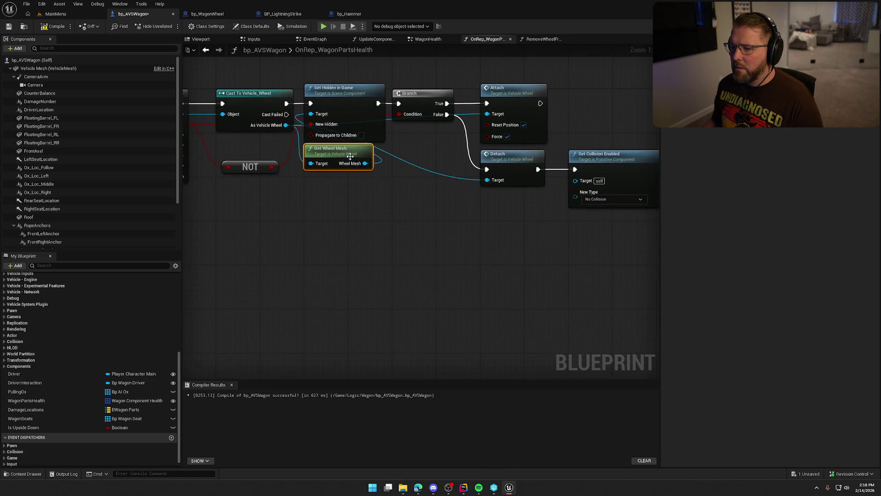
left_click(428, 39)
mouse_move(397, 88)
left_mouse_down()
mouse_move(438, 142)
mouse_move(468, 301)
mouse_move(409, 114)
left_mouse_up()
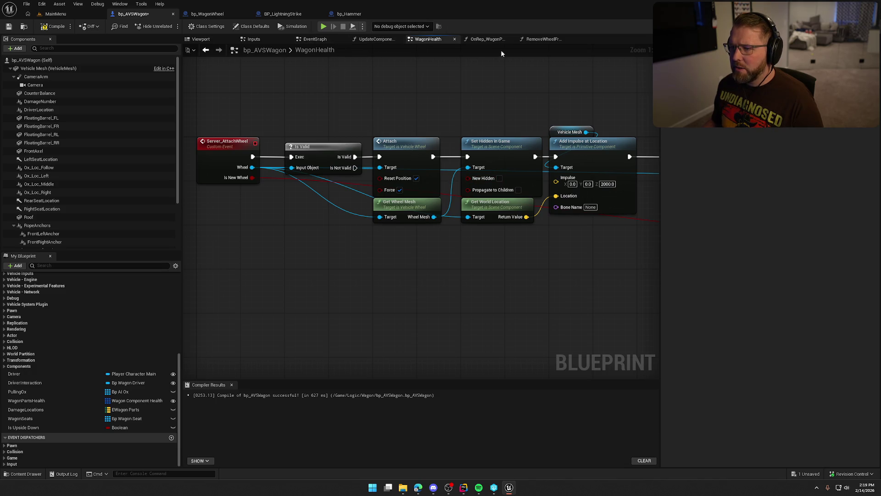
left_click(486, 39)
mouse_move(371, 224)
left_mouse_down()
mouse_move(460, 230)
mouse_move(376, 198)
left_mouse_up()
Feed the wheel mesh into Set Collision Enabled's Target, tidy the NOT node, and save.
mouse_move(325, 128)
left_mouse_down()
mouse_move(523, 181)
mouse_move(535, 144)
left_mouse_up()
left_click_drag(439, 191, 500, 229)
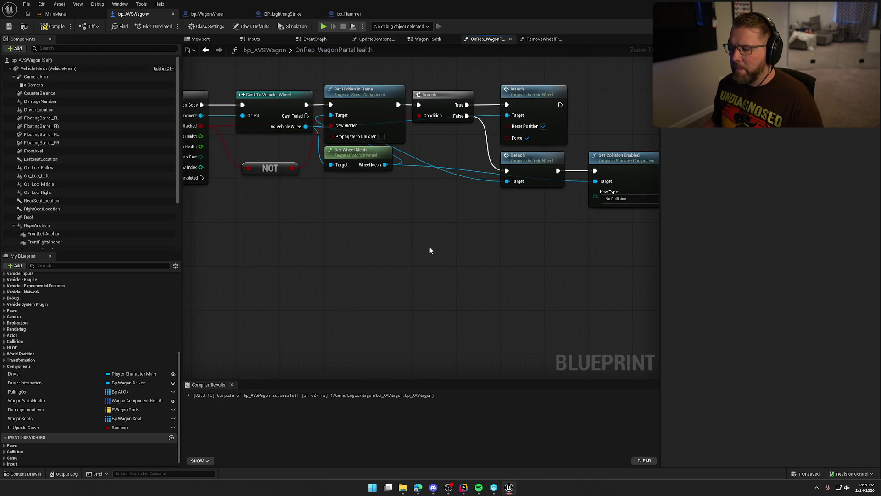
left_click_drag(430, 250, 433, 231)
left_click_drag(355, 175, 349, 148)
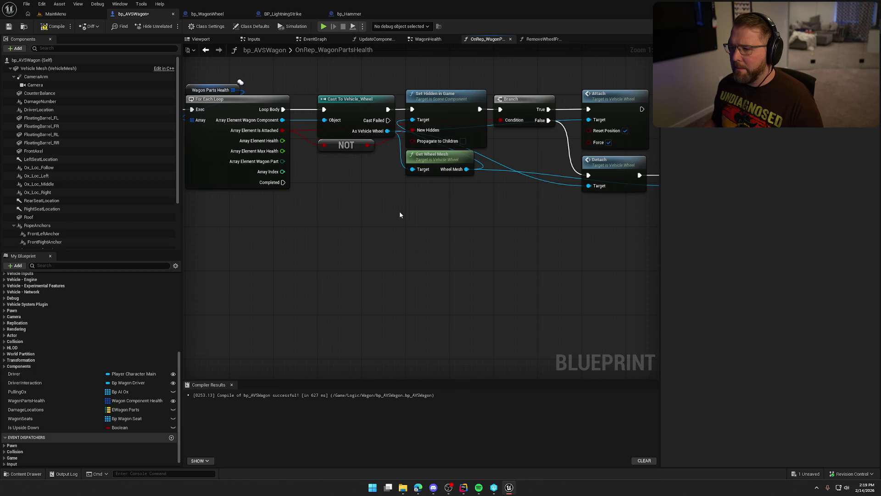
mouse_move(399, 212)
left_mouse_down()
mouse_move(446, 222)
mouse_move(437, 222)
left_mouse_up()
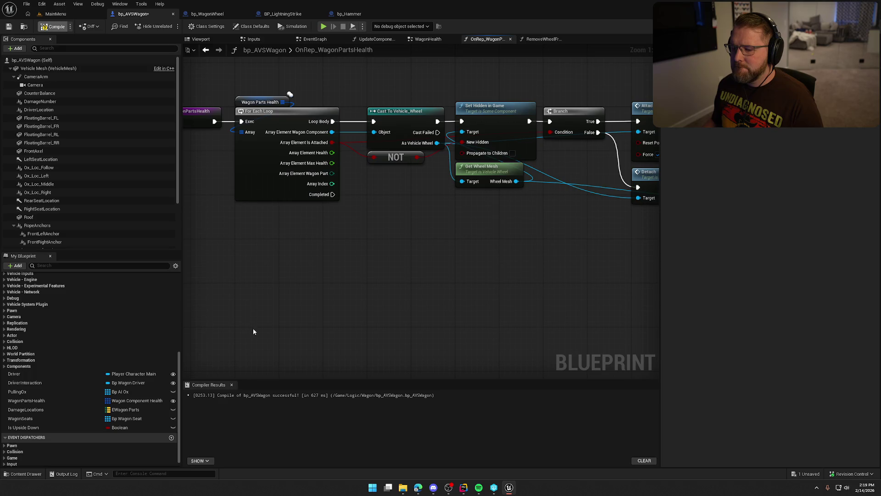
key("ctrl+s")
left_click(231, 385)
Delete Is Valid, Attach and Set Hidden in Game; wire Server_AttachWheel straight to Add Impulse at Location.
left_click(428, 39)
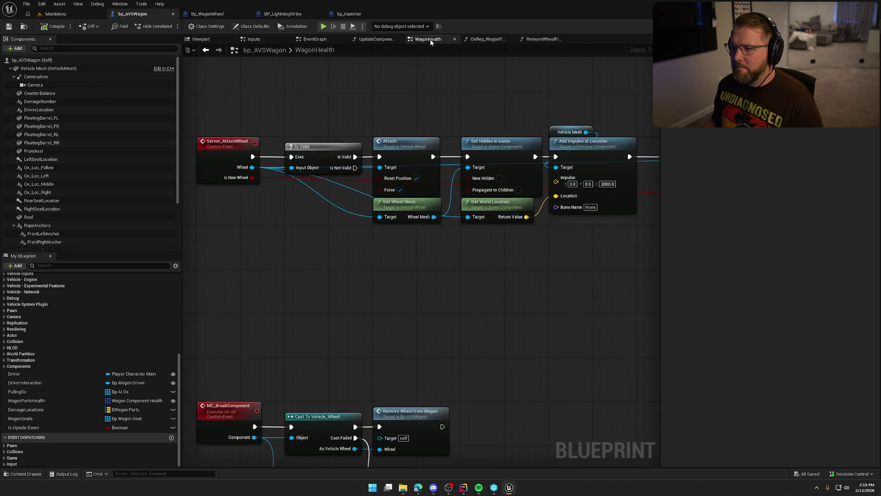
scroll(379, 239, "down", 2)
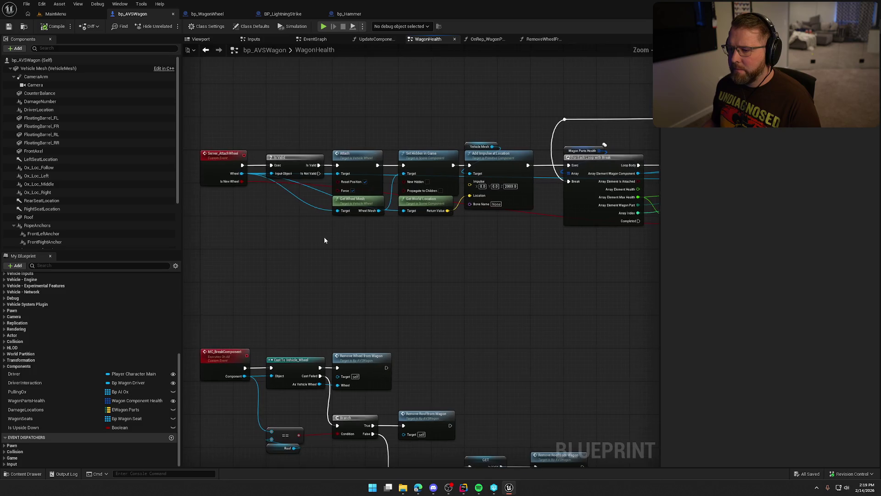
left_click_drag(265, 128, 421, 163)
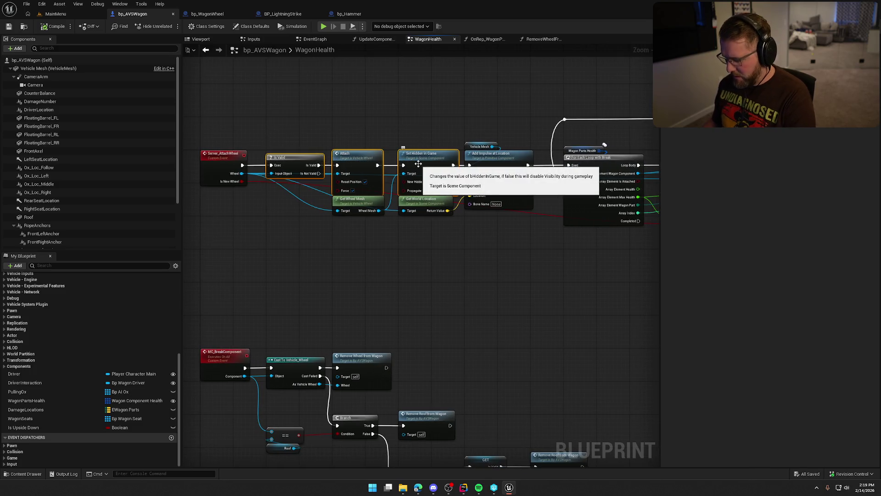
key("Delete")
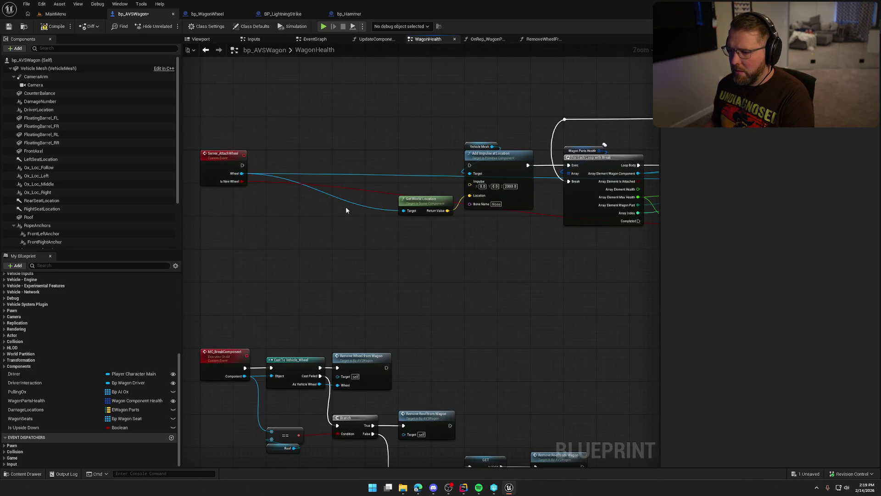
left_click_drag(470, 166, 243, 165)
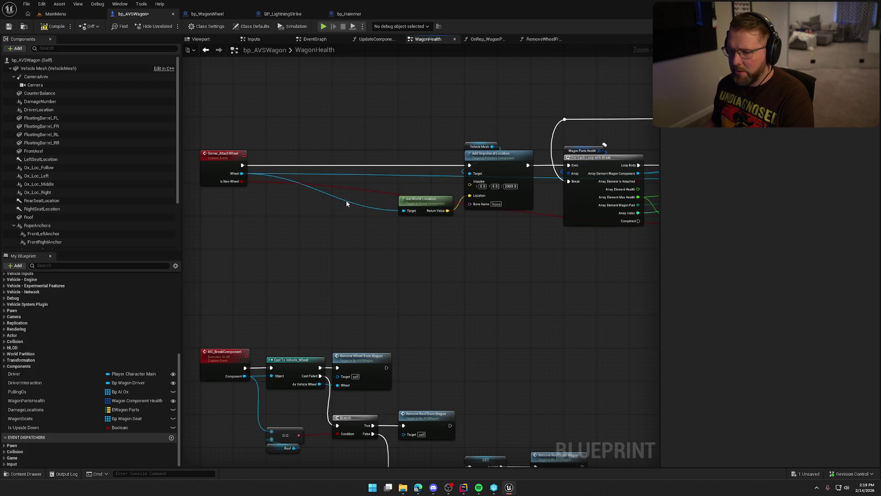
left_click_drag(417, 204, 219, 196)
mouse_move(509, 169)
left_mouse_down()
mouse_move(334, 159)
mouse_move(306, 169)
left_mouse_up()
Navigate the WagonHealth graph to inspect the MC_BreakComponent logic.
scroll(311, 164, "down", 6)
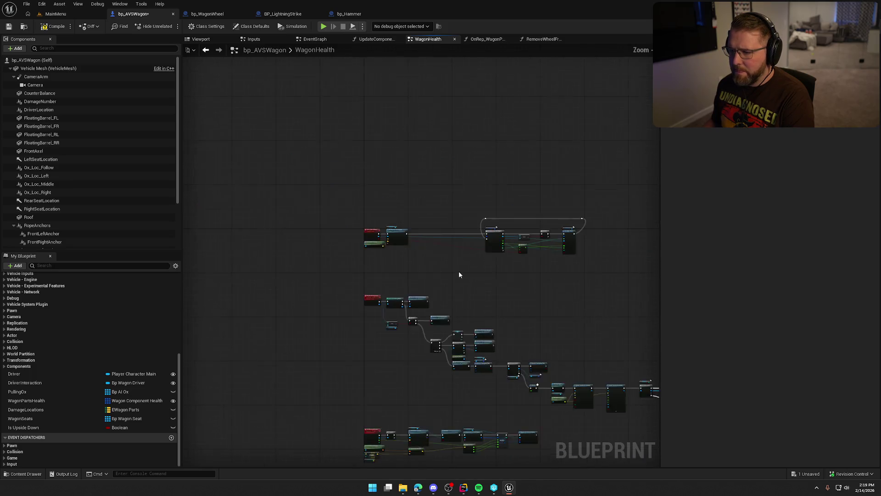
scroll(334, 234, "up", 6)
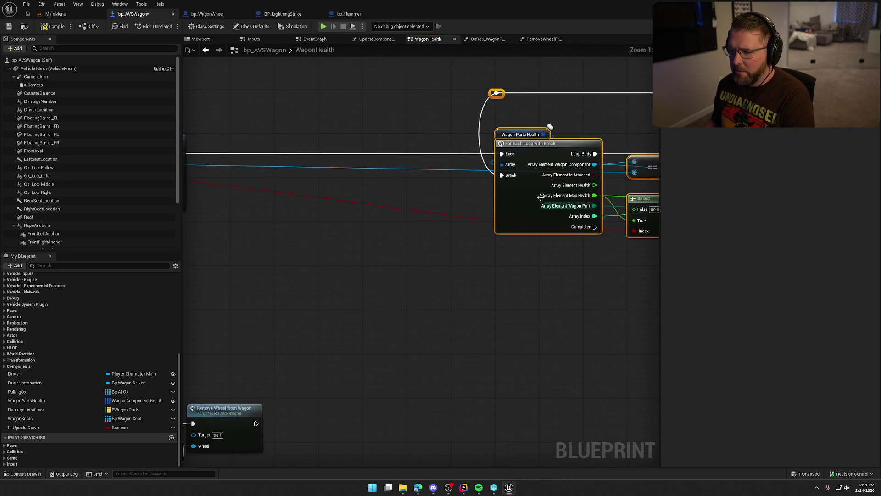
scroll(277, 155, "down", 3)
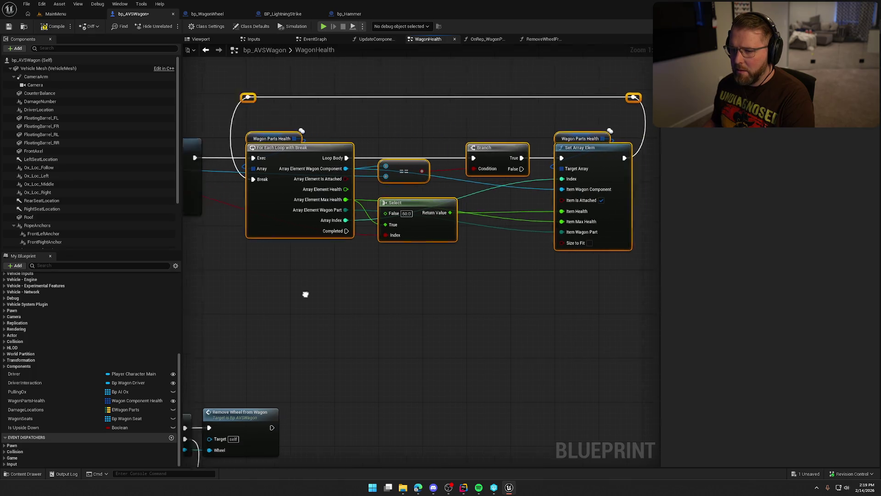
scroll(417, 293, "down", 2)
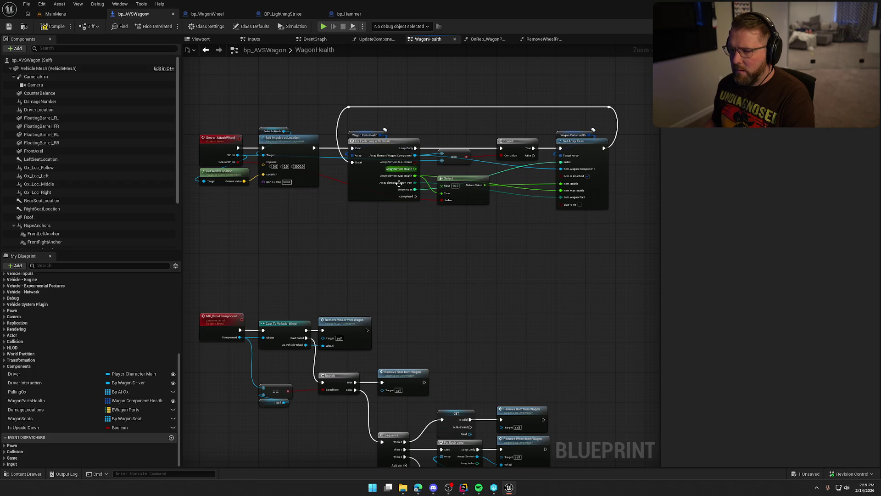
mouse_move(494, 260)
left_mouse_down()
mouse_move(522, 236)
mouse_move(541, 161)
left_mouse_up()
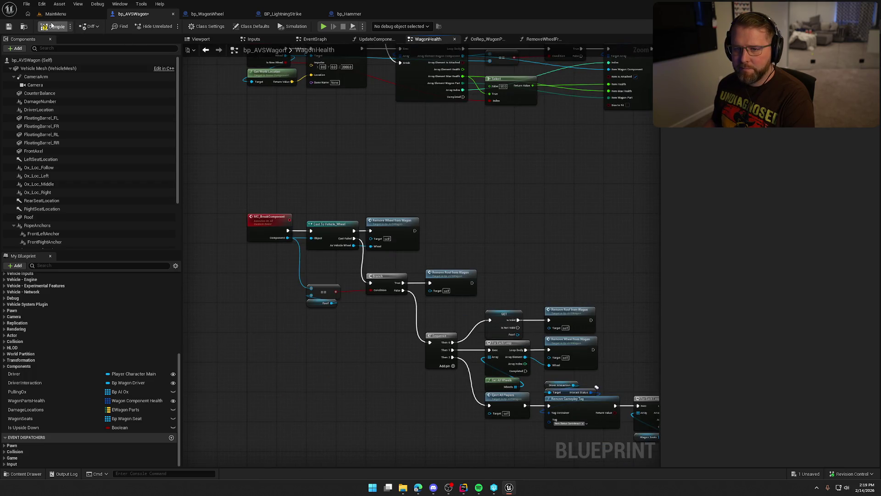
scroll(435, 174, "up", 2)
left_click_drag(433, 186, 466, 168)
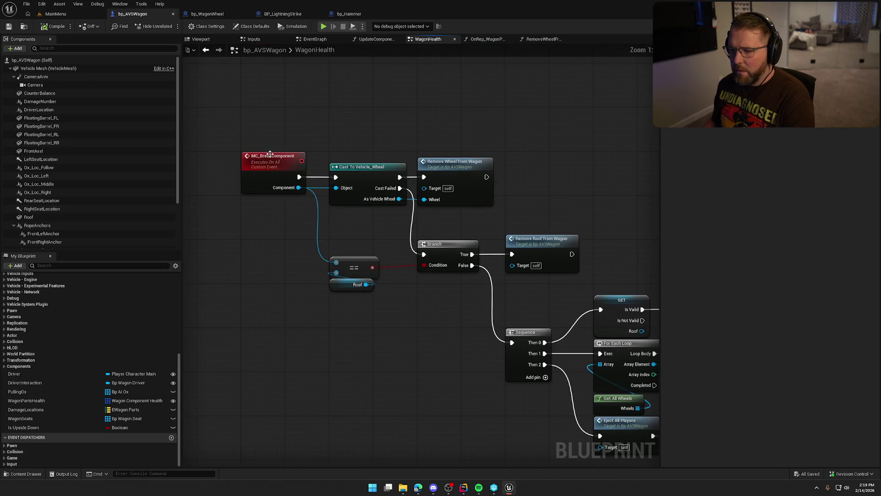
Open the RemoveWheelFromWagon function and pan to its detach nodes.
double_click(465, 168)
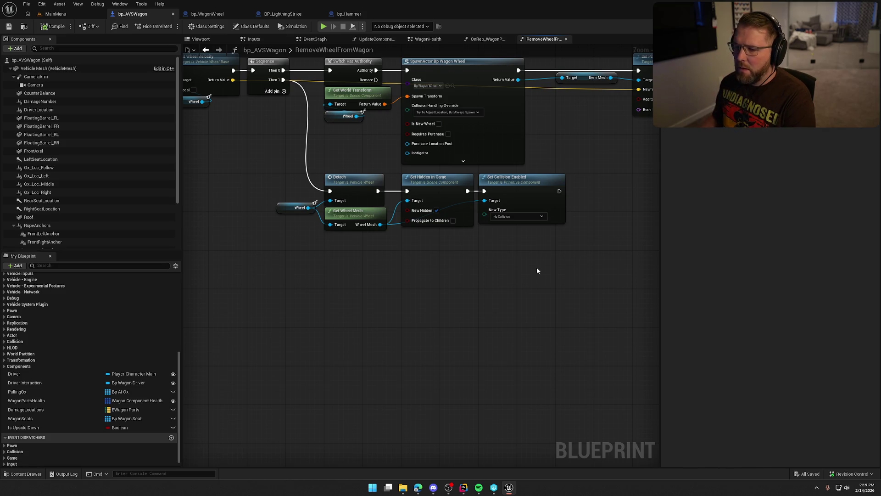
mouse_move(537, 270)
left_mouse_down()
mouse_move(503, 279)
mouse_move(517, 328)
mouse_move(642, 362)
mouse_move(352, 308)
left_mouse_up()
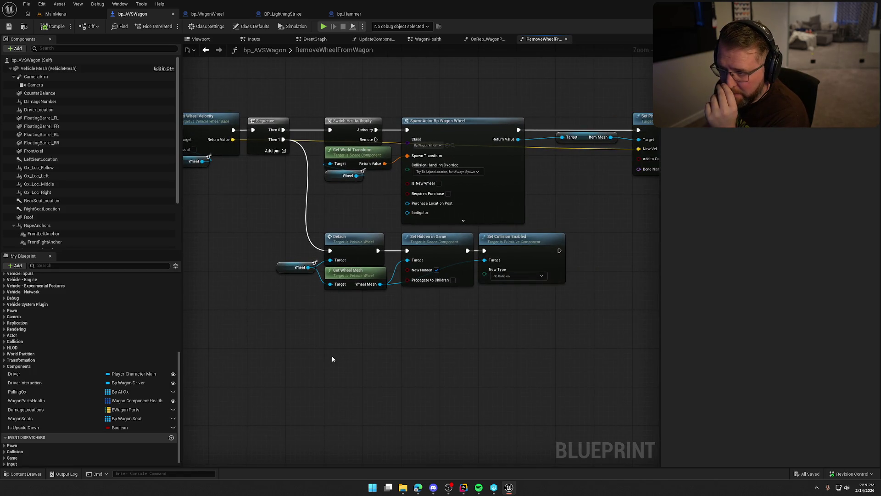
left_click_drag(324, 357, 371, 385)
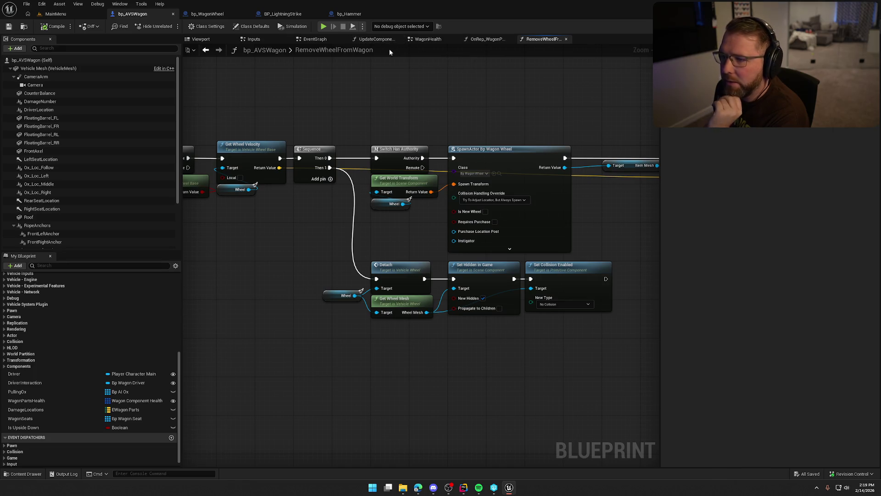
scroll(71, 361, "up", 3)
scroll(73, 370, "up", 2)
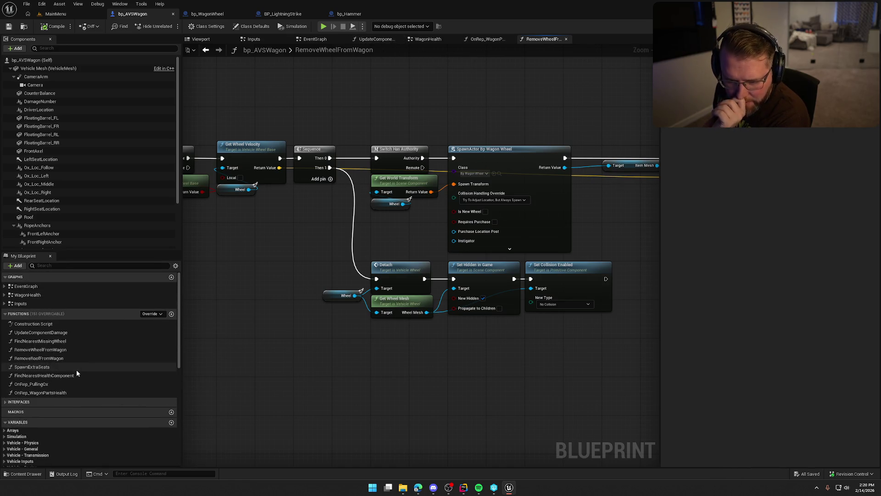
Expand the Inputs, WagonHealth and EventGraph event lists in My Blueprint.
left_click(4, 303)
left_click(5, 295)
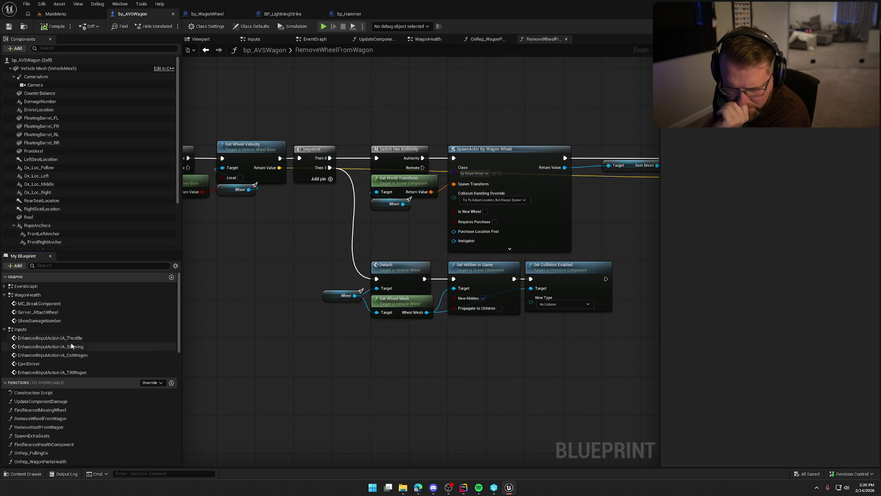
left_click(4, 286)
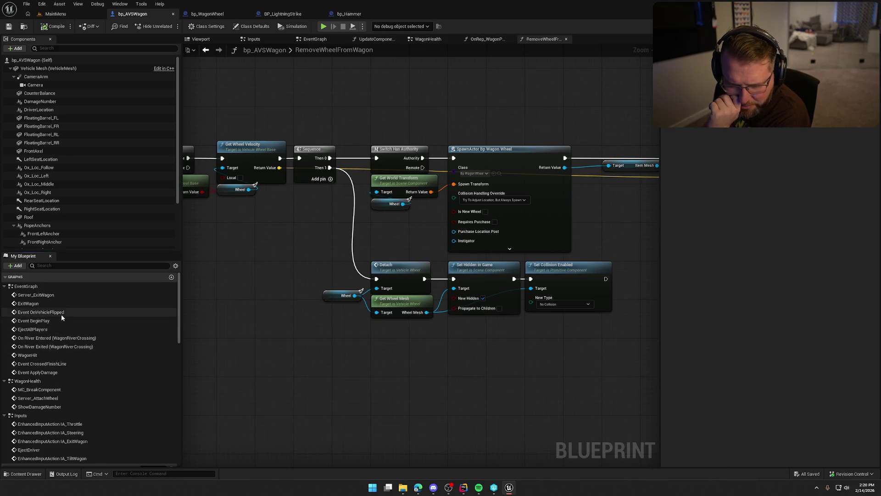
scroll(69, 322, "down", 5)
scroll(92, 341, "up", 1)
Find references to MC_BreakComponent and uncheck Item Is Attached on Set Array Elem in UpdateComponentDamage.
double_click(39, 302)
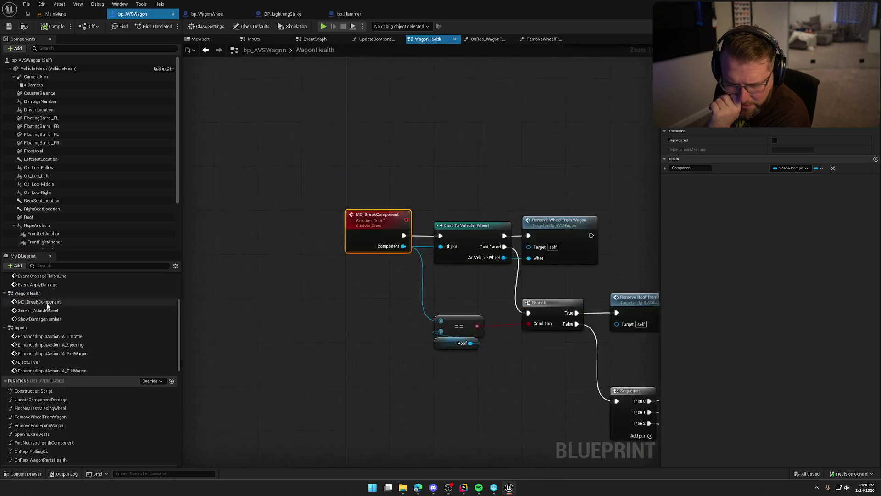
left_click_drag(390, 328, 263, 290)
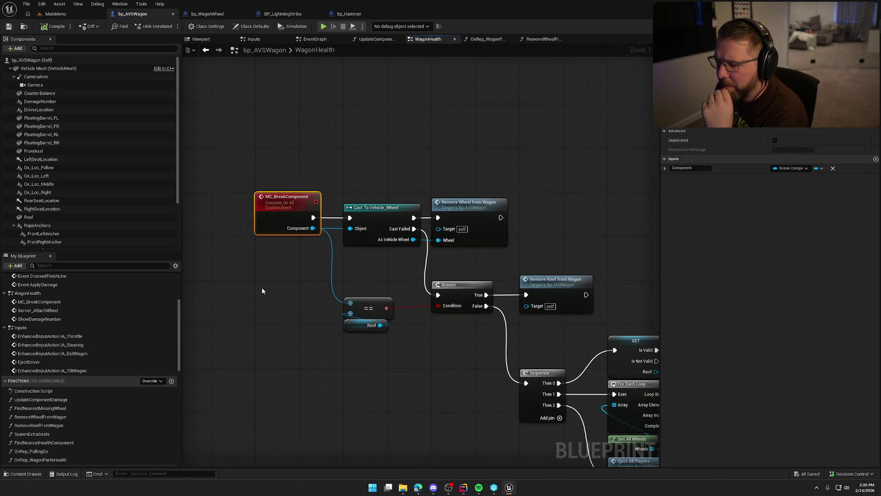
right_click(276, 212)
mouse_move(316, 284)
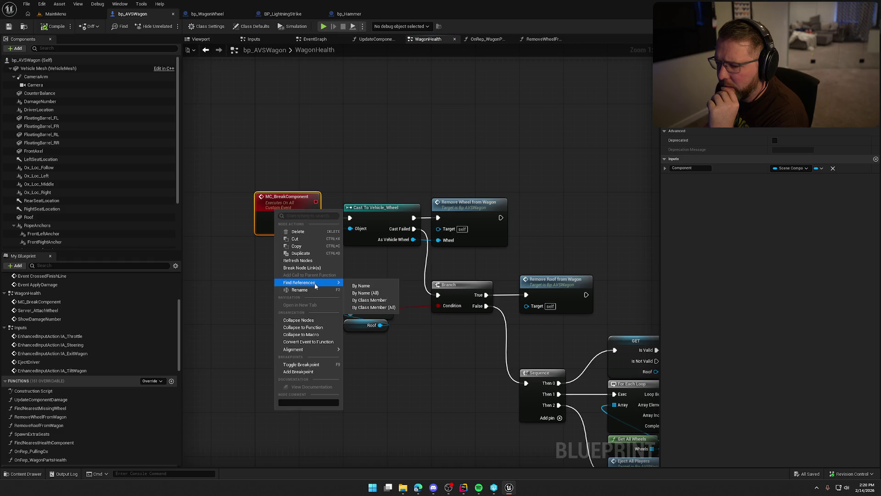
left_click(385, 307)
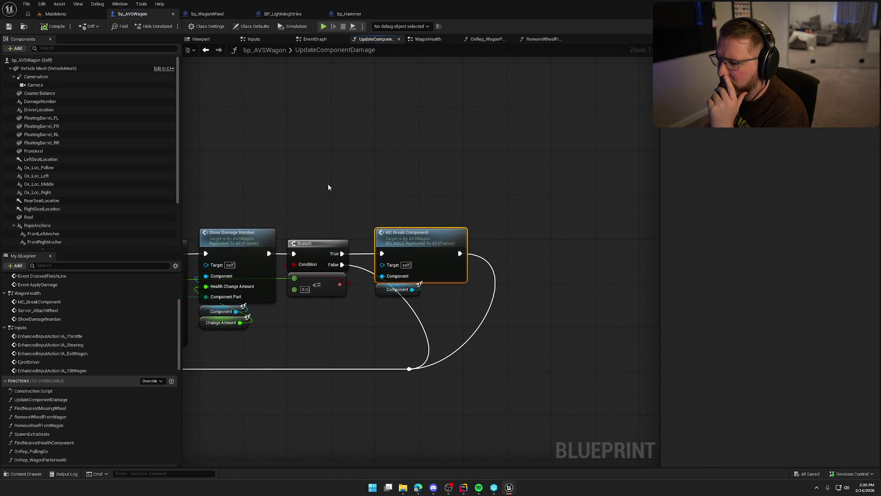
mouse_move(327, 183)
left_mouse_down()
mouse_move(390, 160)
mouse_move(546, 173)
mouse_move(548, 159)
left_mouse_up()
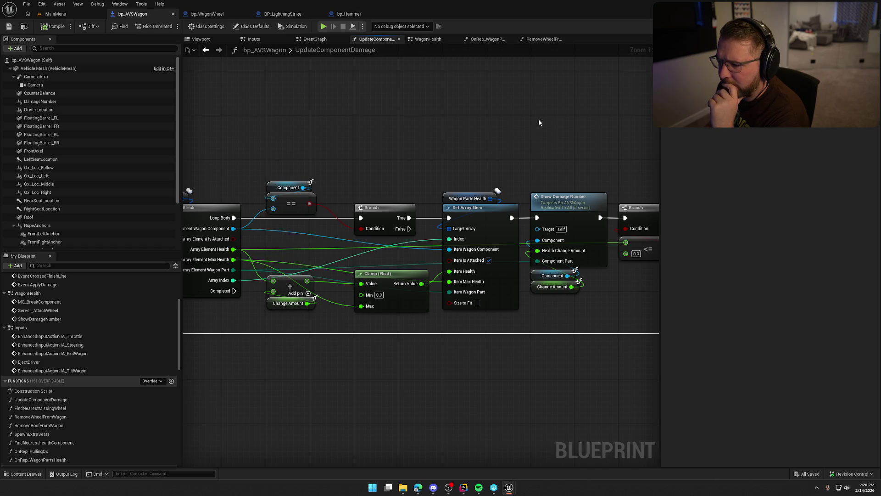
left_click_drag(454, 151, 500, 120)
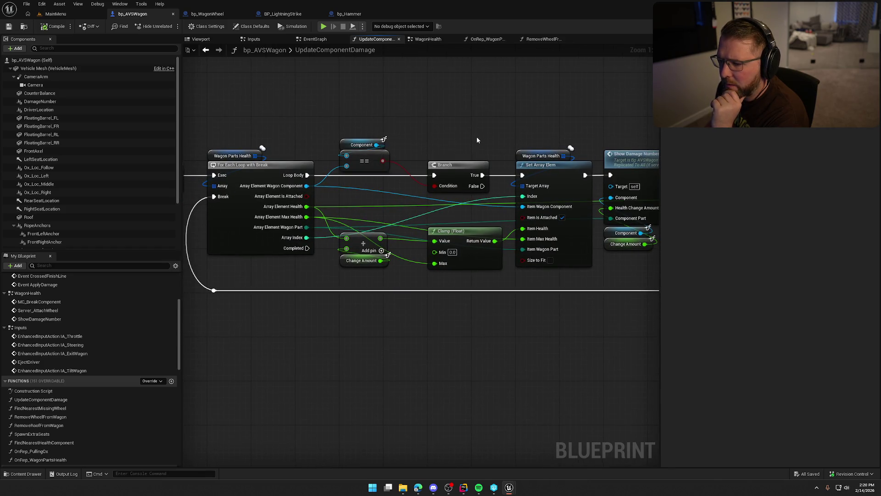
left_click(563, 218)
Move the <= health comparison node above Clamp (Float).
mouse_move(510, 332)
left_mouse_down()
mouse_move(271, 305)
mouse_move(450, 291)
mouse_move(265, 283)
left_mouse_up()
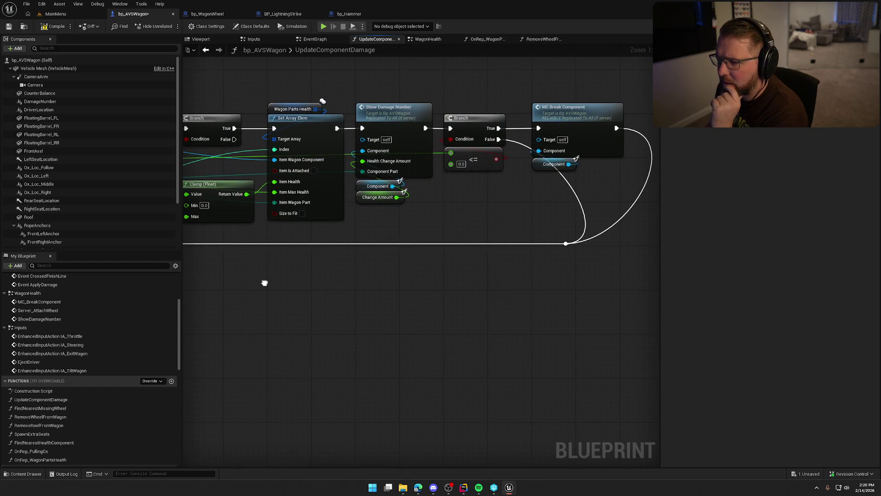
mouse_move(391, 297)
left_mouse_down()
mouse_move(419, 299)
mouse_move(459, 273)
left_mouse_up()
scroll(471, 297, "down", 1)
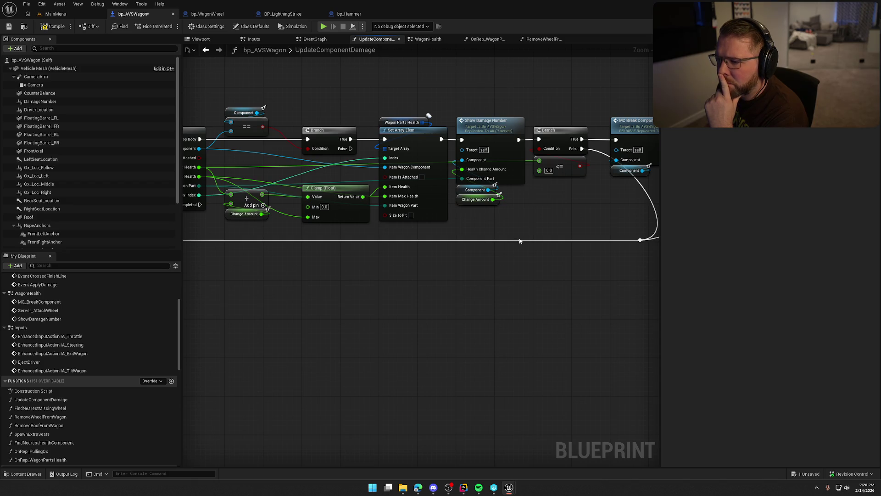
mouse_move(571, 198)
left_mouse_down()
mouse_move(523, 194)
mouse_move(530, 189)
left_mouse_up()
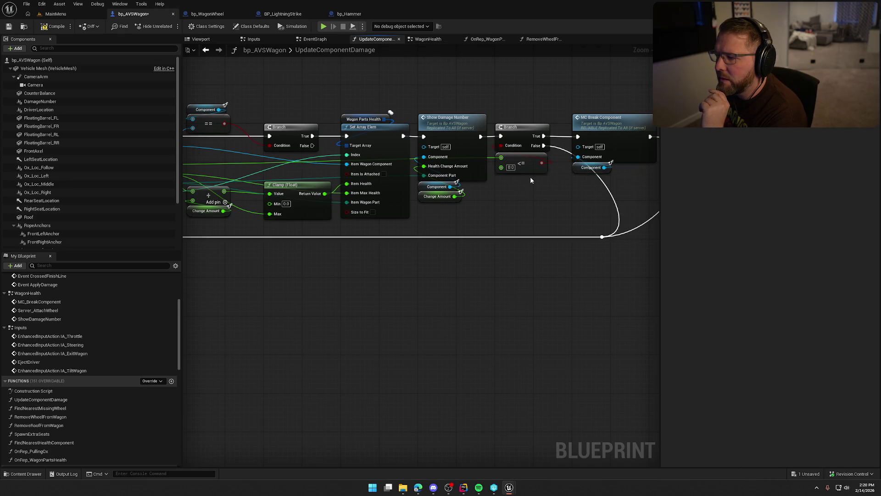
mouse_move(530, 180)
left_mouse_down()
mouse_move(433, 186)
mouse_move(526, 203)
mouse_move(608, 190)
left_mouse_up()
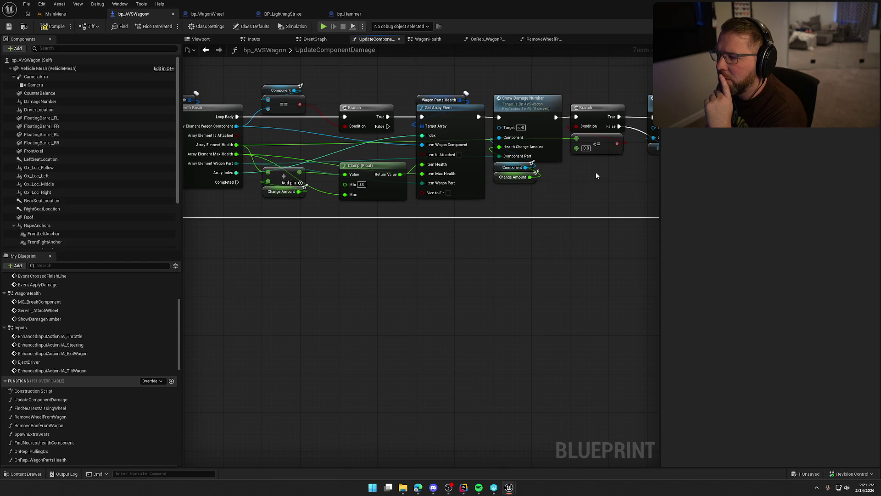
left_click_drag(606, 143, 370, 148)
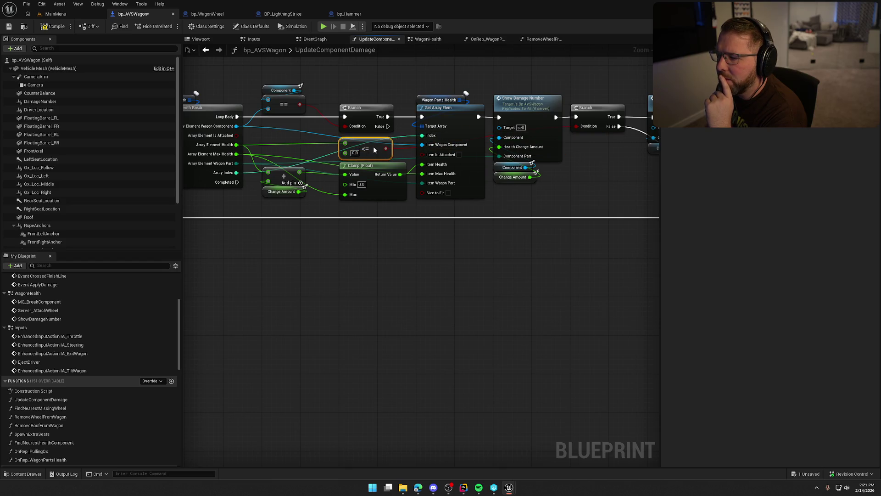
Shift Set Array Elem and Show Damage Number rightward to make room.
left_click_drag(428, 166, 481, 158)
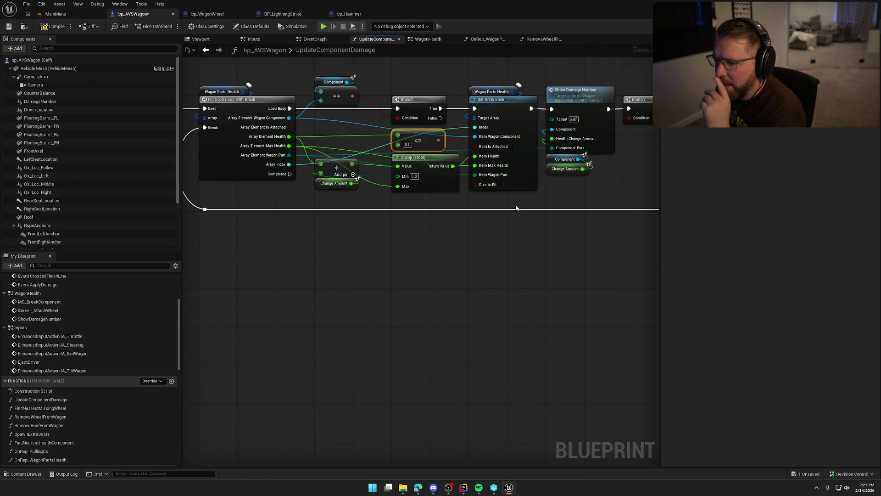
scroll(527, 266, "down", 2)
mouse_move(339, 115)
left_mouse_down()
mouse_move(404, 213)
mouse_move(610, 277)
left_mouse_up()
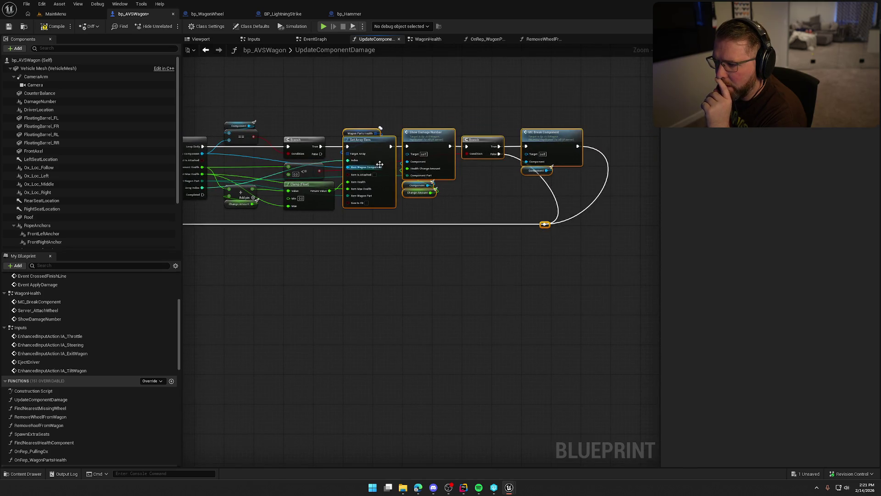
scroll(372, 134, "up", 2)
left_click_drag(372, 134, 457, 128)
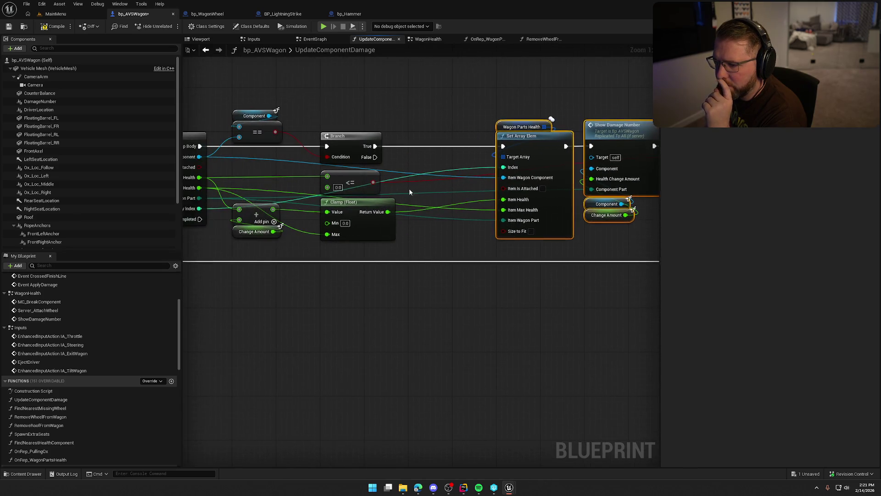
left_click(409, 188)
Add a NOT Boolean node on the <= 0.0 comparison result.
left_click_drag(372, 183, 443, 186)
type("not")
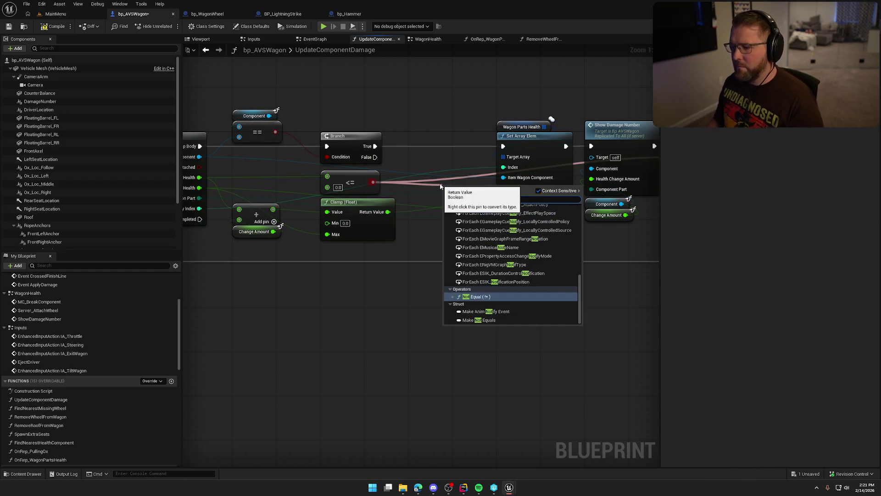
scroll(503, 260, "up", 3)
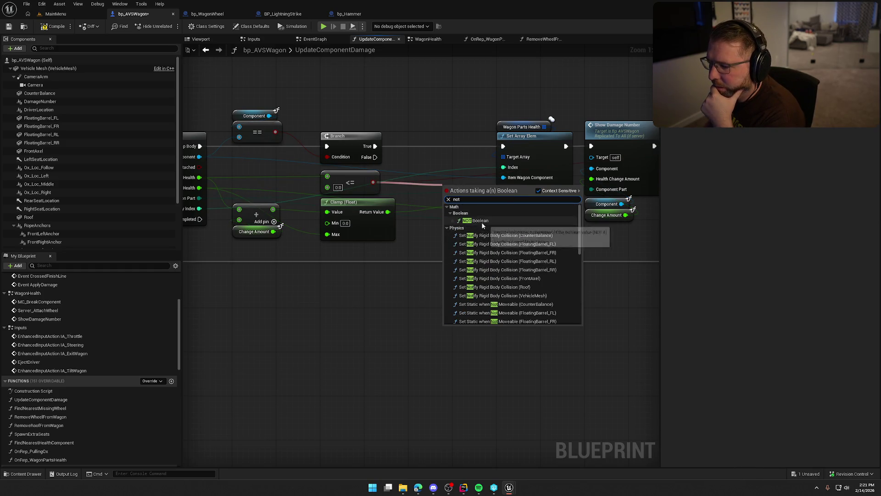
left_click(480, 223)
mouse_move(459, 188)
left_mouse_down()
mouse_move(428, 184)
mouse_move(503, 189)
left_mouse_up()
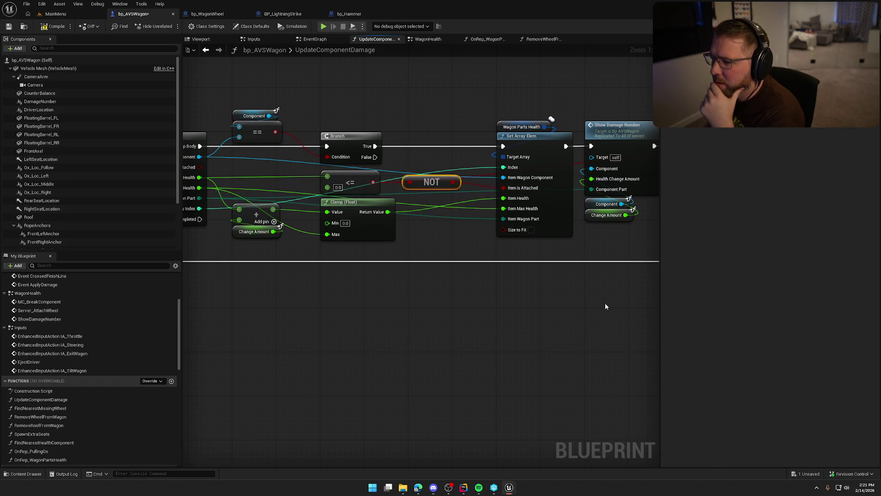
Jump from the MC Break Component call to its event definition in WagonHealth.
left_click_drag(605, 307, 400, 296)
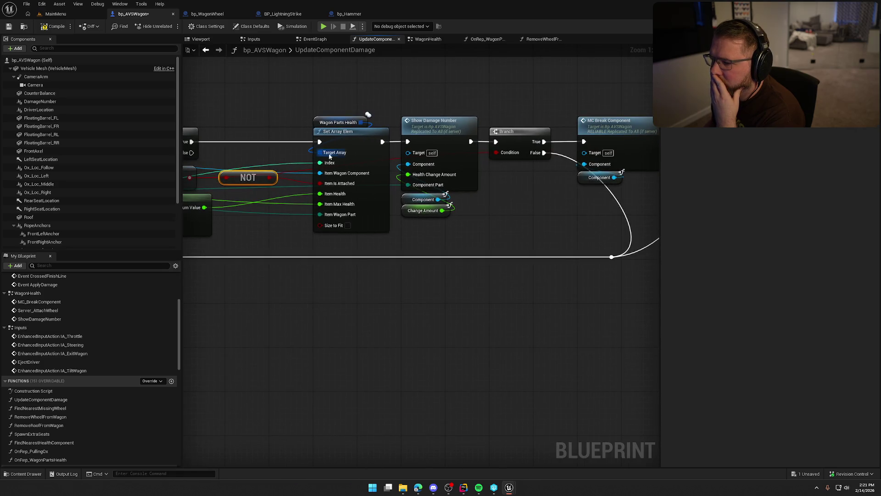
left_click_drag(330, 156, 212, 151)
double_click(463, 123)
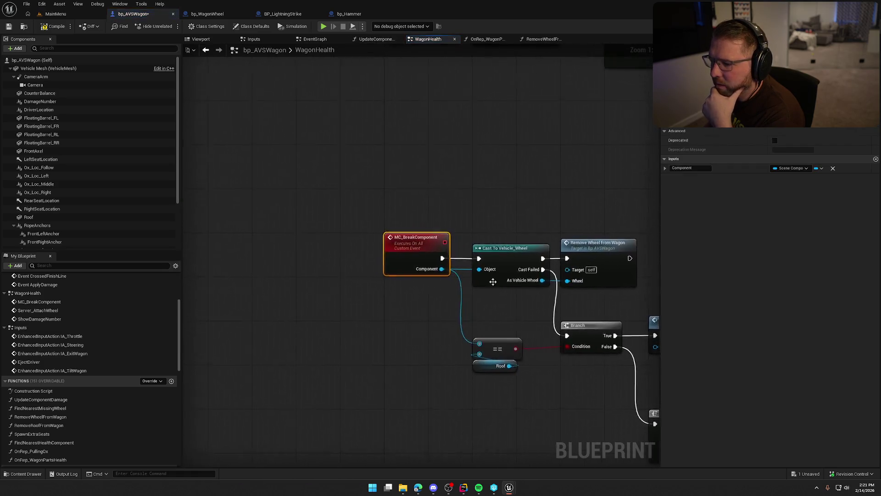
Turn off Multicast replication and rename the event to Server_BreakComponent.
left_click_drag(493, 281, 363, 178)
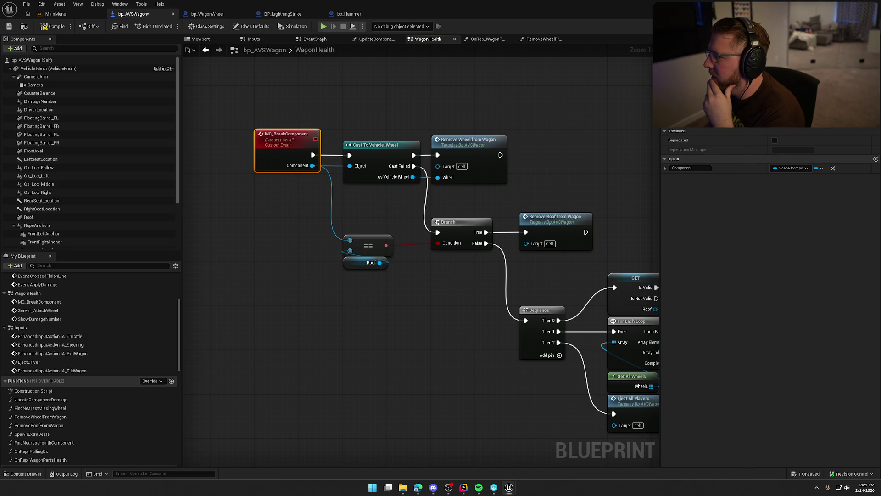
left_click(793, 92)
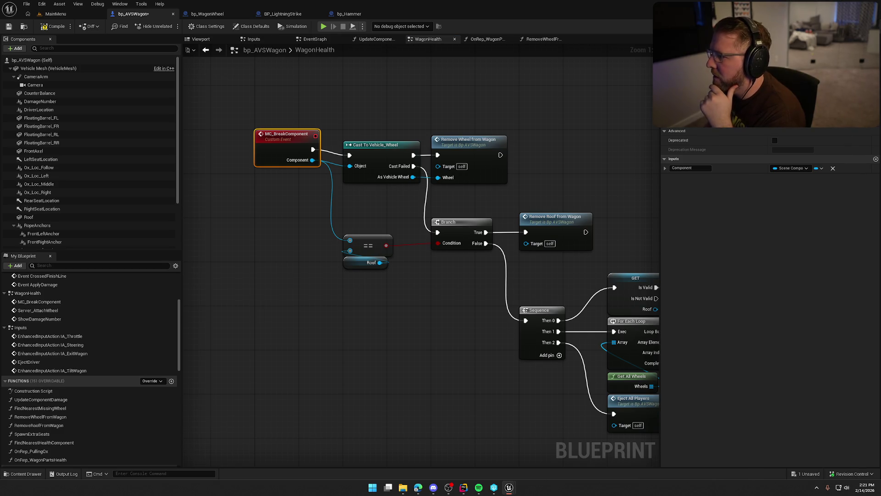
type("Server")
key("Return")
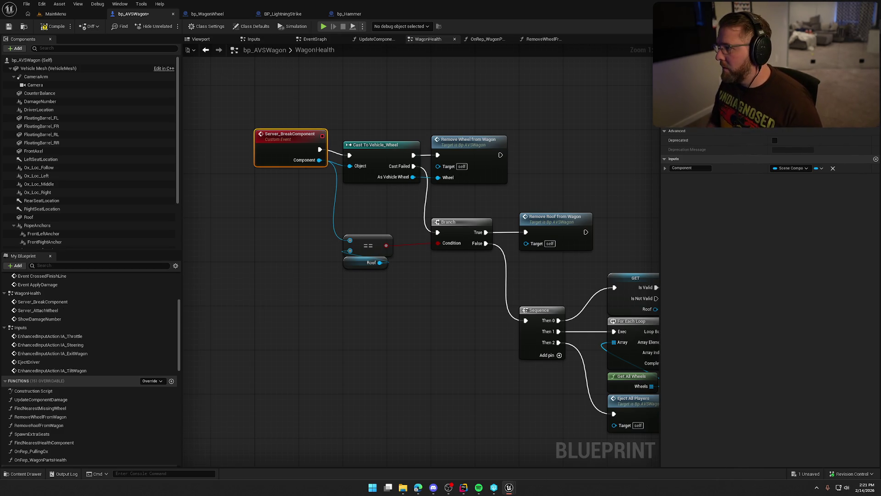
Straighten the Cast and Remove Wheel nodes in line with the event.
left_click_drag(347, 148, 510, 181)
key("q")
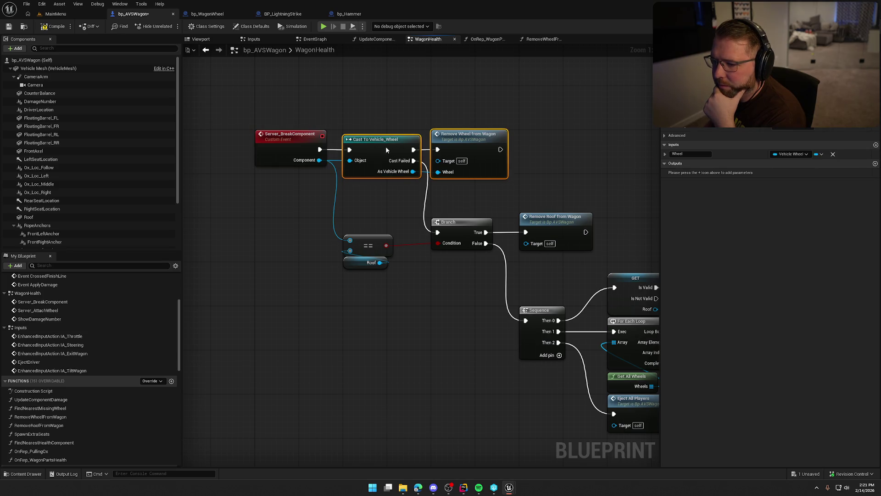
left_click(432, 96)
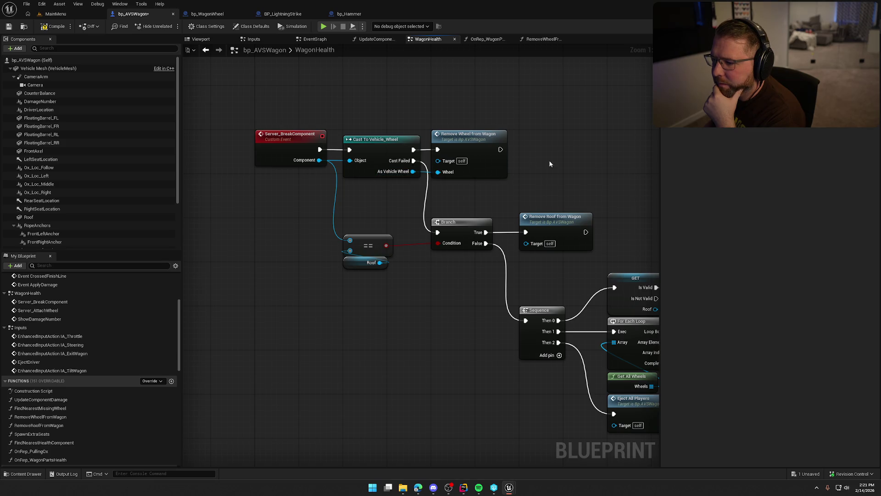
left_click_drag(550, 164, 521, 165)
Delete the detach, hide, collision and Sequence nodes from RemoveWheelFromWagon.
double_click(399, 151)
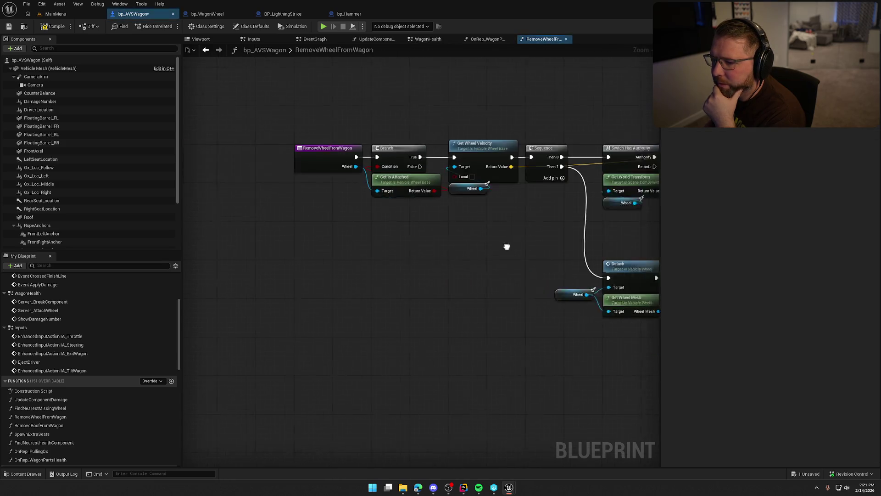
mouse_move(507, 246)
left_mouse_down()
mouse_move(527, 246)
mouse_move(381, 232)
left_mouse_up()
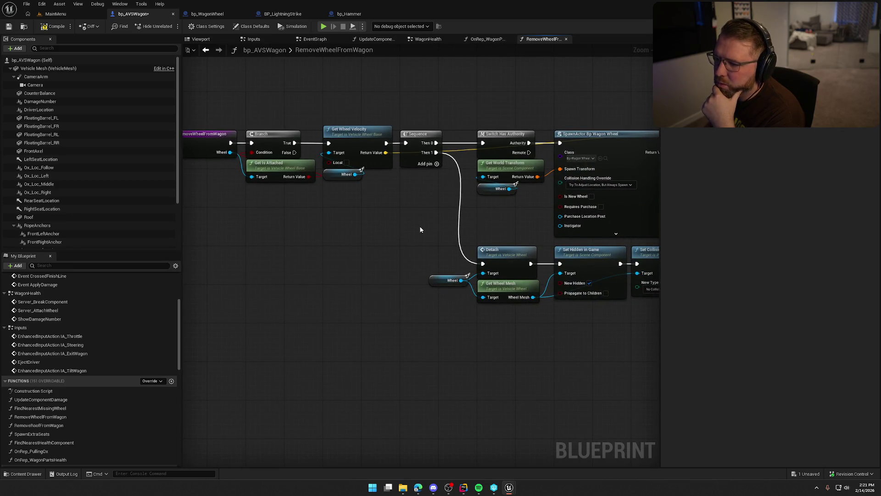
mouse_move(400, 215)
left_mouse_down()
mouse_move(331, 180)
mouse_move(413, 246)
mouse_move(576, 266)
mouse_move(590, 329)
left_mouse_up()
key("Delete")
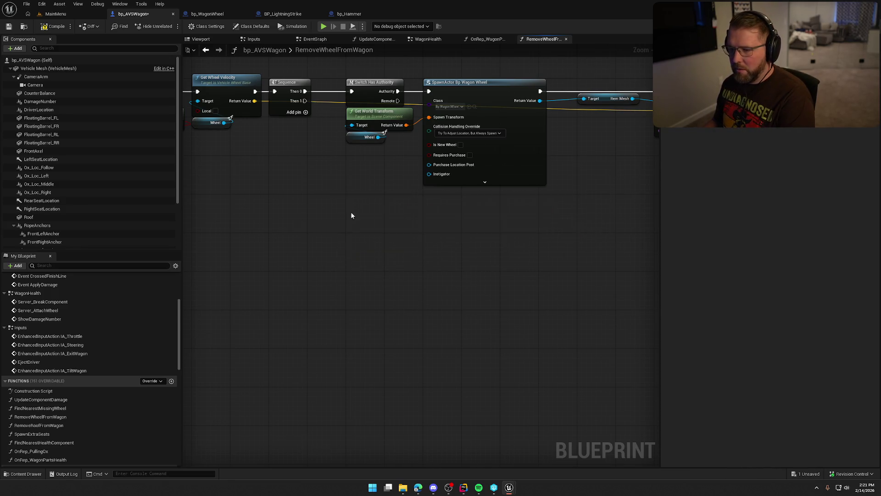
left_click_drag(355, 142, 416, 194)
key("Delete")
Remove Switch Has Authority and wire Get Wheel Velocity directly into SpawnActor.
left_click_drag(318, 142, 414, 142)
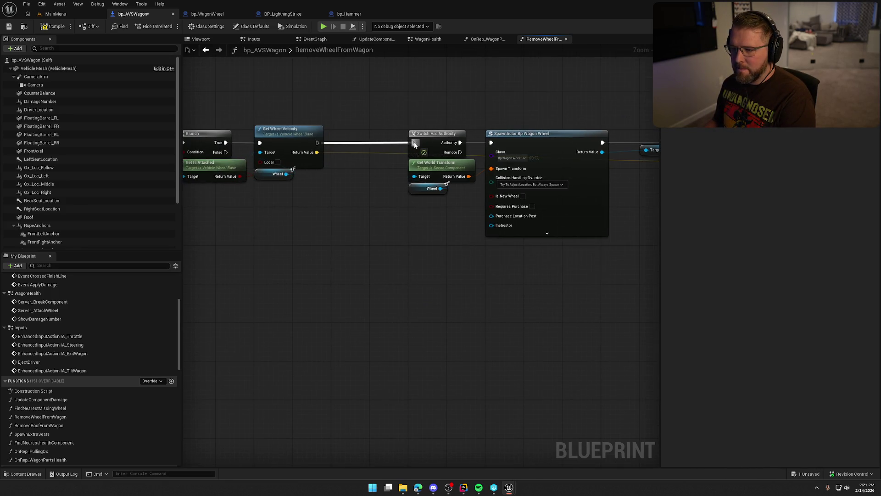
left_click(436, 134)
key("Delete")
left_click_drag(321, 143, 494, 144)
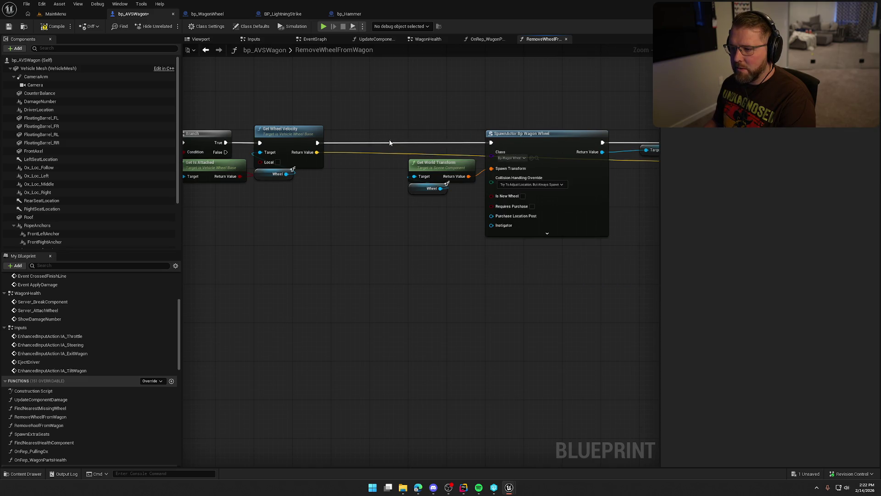
scroll(416, 179, "down", 2)
scroll(416, 178, "up", 2)
Check the SpawnActor and entry nodes, then compile and save bp_AVSWagon.
left_click_drag(406, 202, 536, 137)
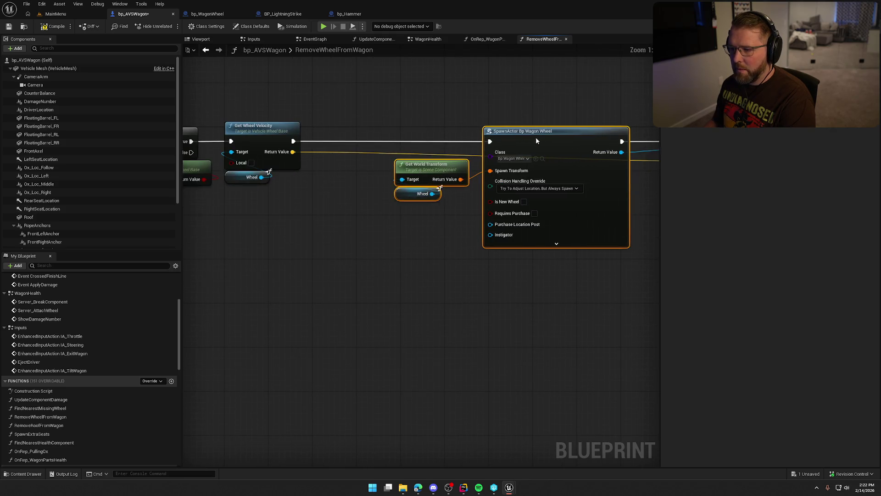
scroll(464, 141, "up", 1)
left_click(466, 100)
mouse_move(466, 101)
left_mouse_down()
mouse_move(425, 265)
mouse_move(465, 299)
mouse_move(527, 319)
mouse_move(450, 294)
left_mouse_up()
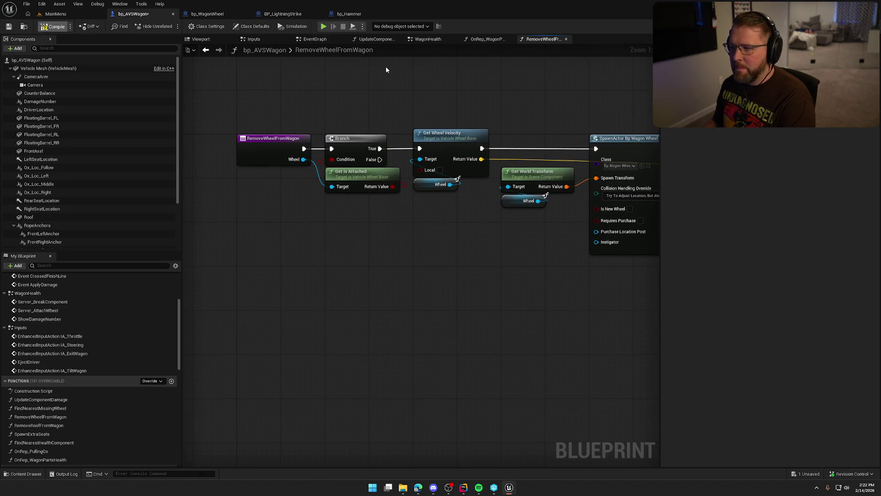
key("ctrl+s")
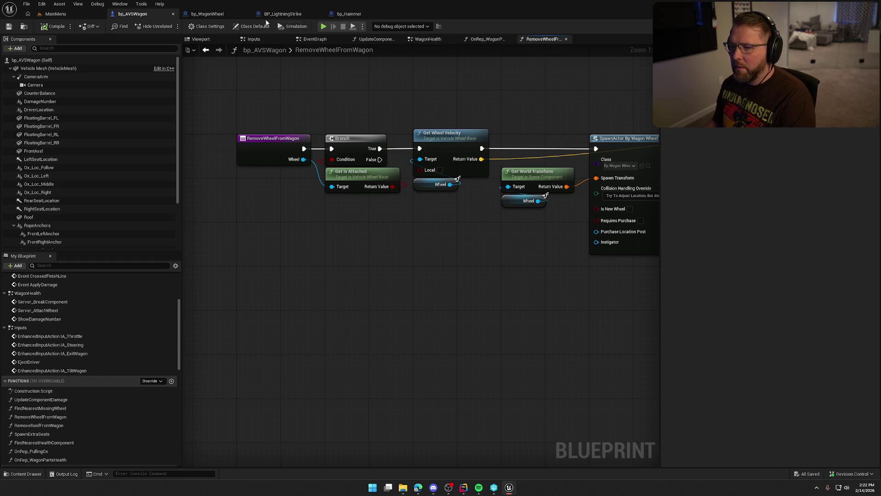
Load the GameWorld map from the Content Drawer in the level editor.
left_click(55, 13)
left_click(23, 474)
double_click(176, 351)
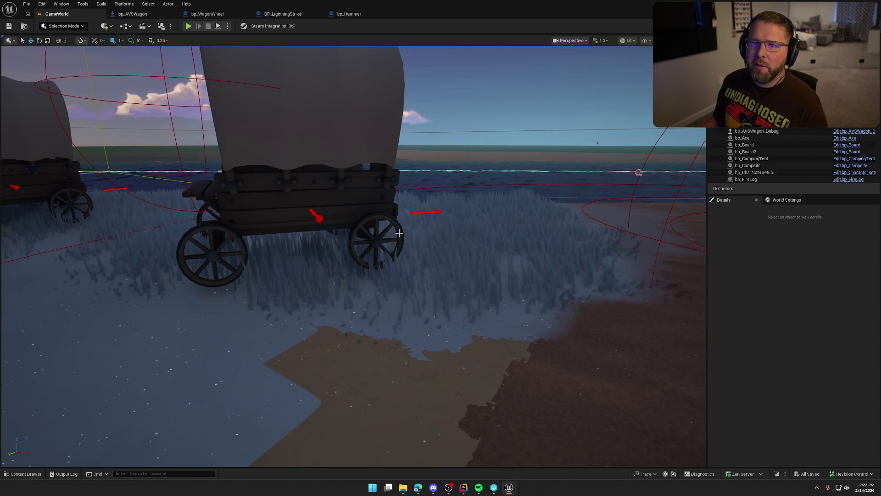
Frame the wagons and oxen in game view and play-test the level.
left_click_drag(399, 233, 388, 275)
left_click_drag(429, 168, 428, 197)
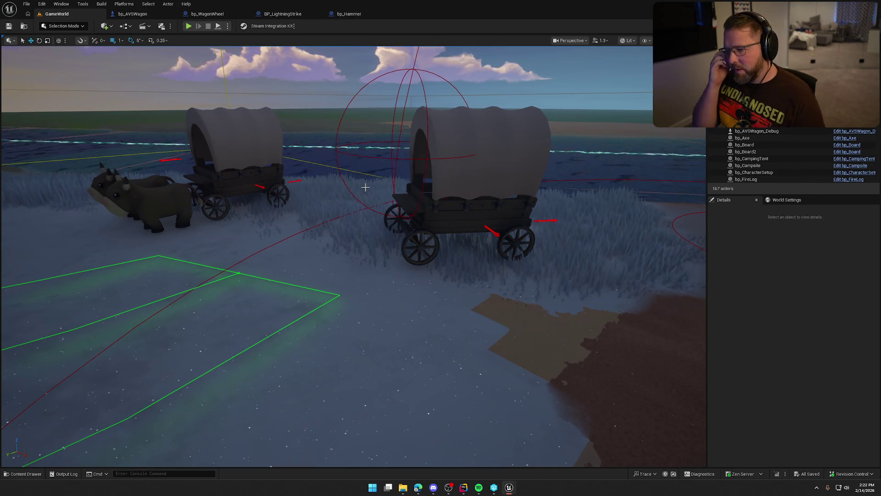
left_click_drag(365, 188, 381, 197)
left_click_drag(281, 94, 282, 95)
key("g")
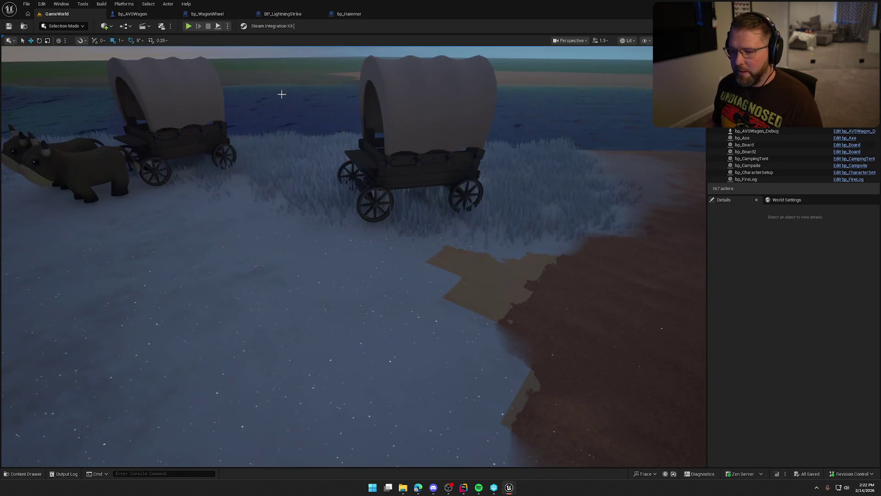
left_click(188, 27)
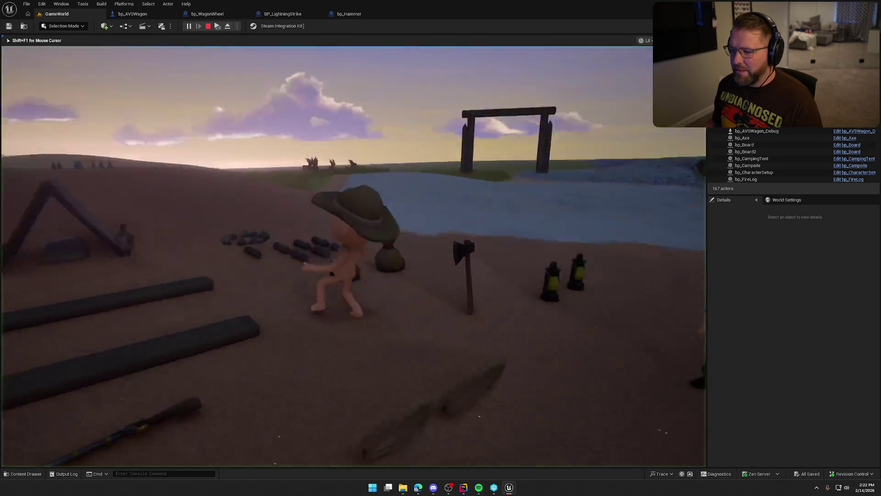
key("super")
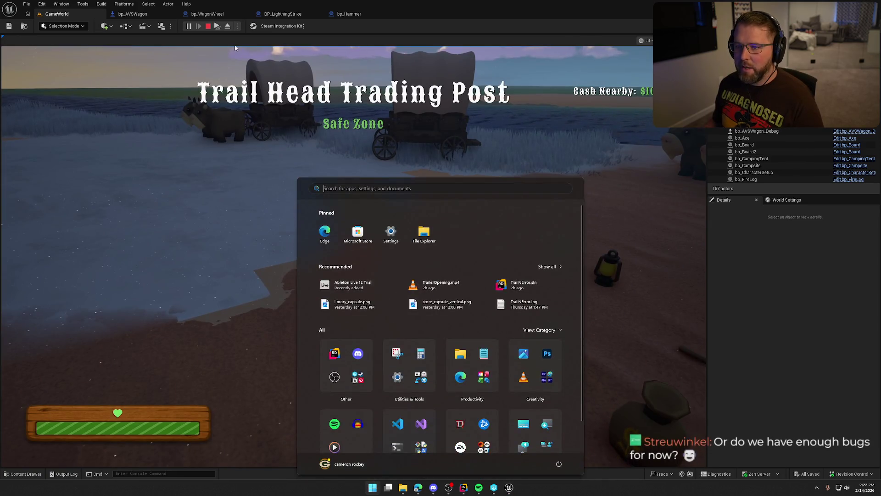
key("super")
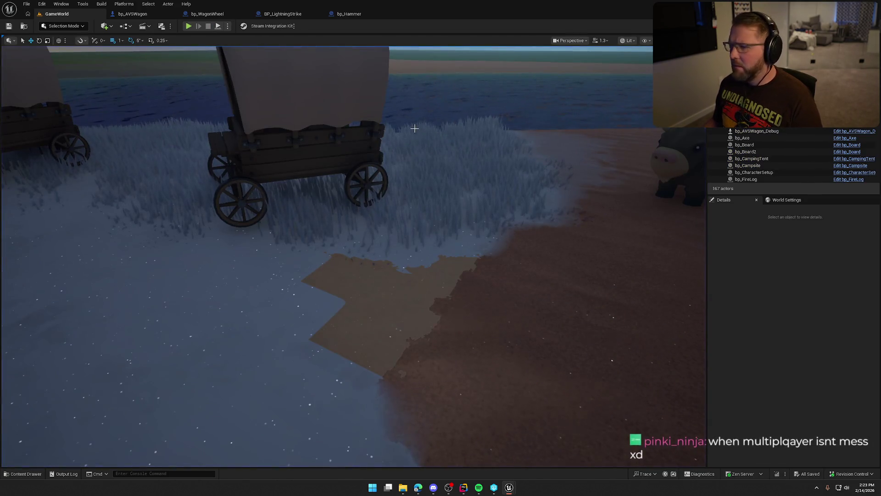
Open the UpdateComponentDamage function from bp_AVSWagon's EventGraph.
left_click(146, 16)
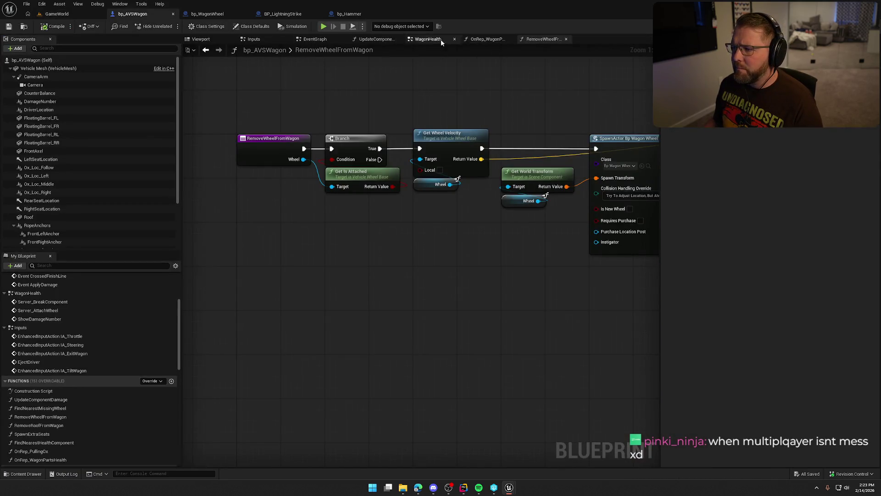
left_click(346, 39)
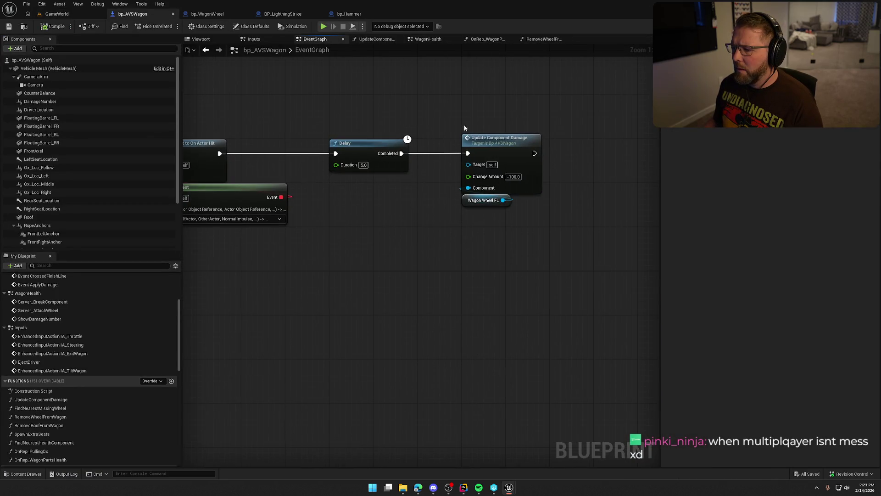
left_click_drag(444, 109, 561, 227)
double_click(516, 152)
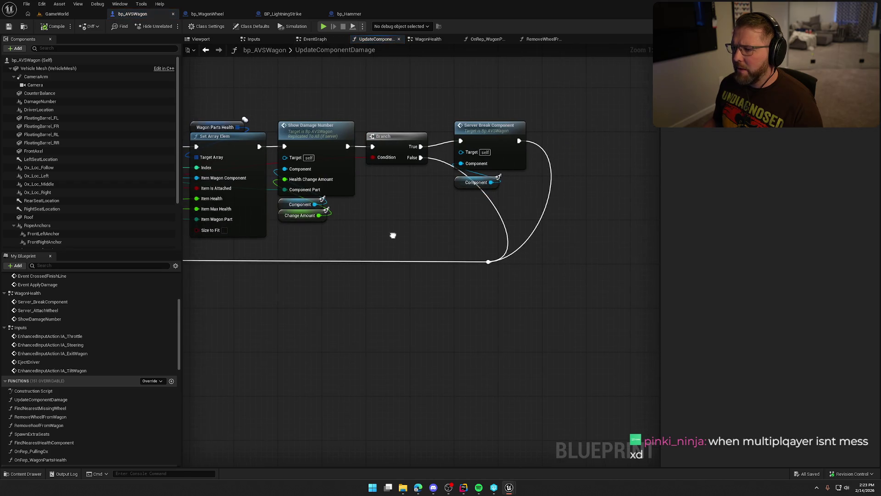
Pan through the health loop, Branch, Clamp, NOT and Server Break Component nodes.
mouse_move(485, 199)
left_mouse_down()
mouse_move(459, 124)
mouse_move(487, 134)
left_mouse_up()
left_click(434, 97)
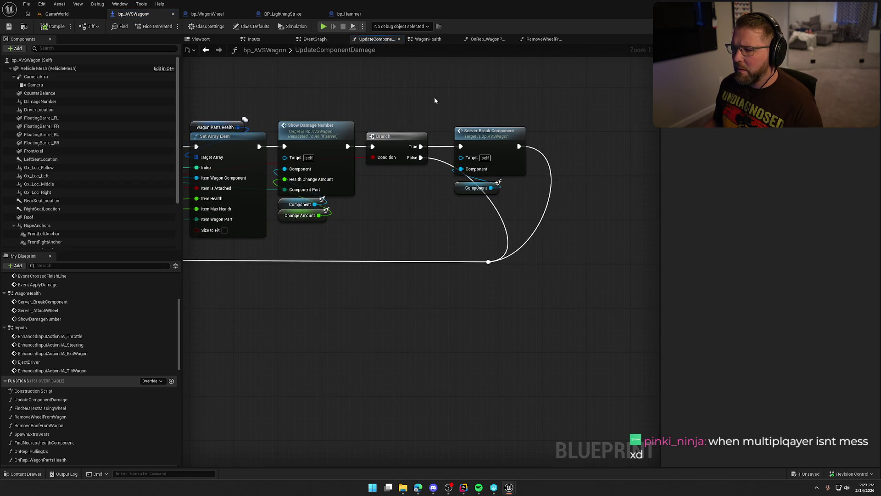
left_click_drag(379, 216, 550, 203)
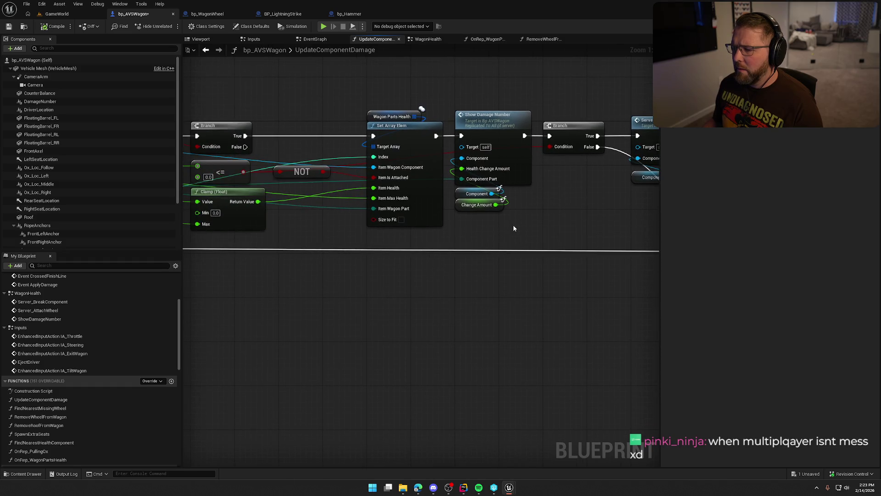
left_click_drag(513, 228, 532, 231)
mouse_move(407, 190)
left_mouse_down()
mouse_move(437, 220)
mouse_move(287, 220)
left_mouse_up()
mouse_move(517, 190)
left_mouse_down()
mouse_move(540, 175)
mouse_move(638, 184)
mouse_move(521, 168)
mouse_move(529, 159)
left_mouse_up()
left_click_drag(482, 178, 580, 187)
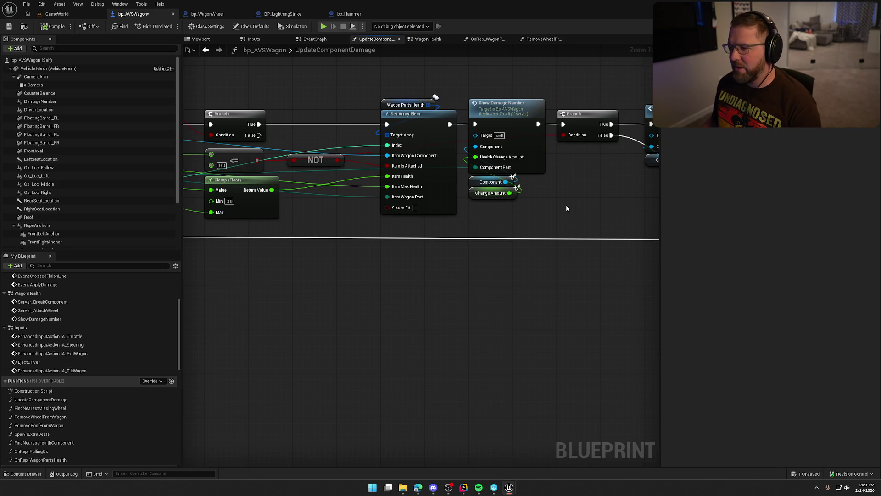
left_click_drag(565, 208, 619, 209)
mouse_move(457, 258)
left_mouse_down()
mouse_move(537, 254)
mouse_move(413, 230)
mouse_move(500, 240)
mouse_move(376, 205)
mouse_move(505, 206)
left_mouse_up()
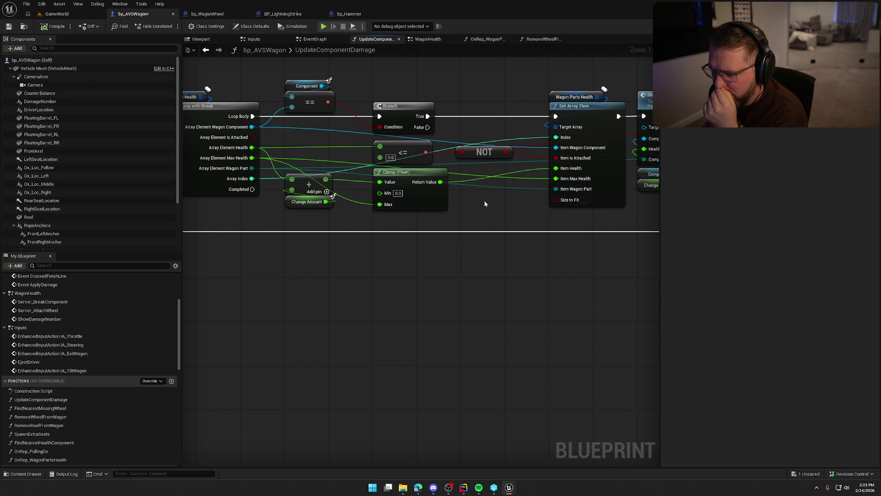
Move the NOT aside and place the <= node beside the far Branch.
left_click_drag(484, 203, 419, 200)
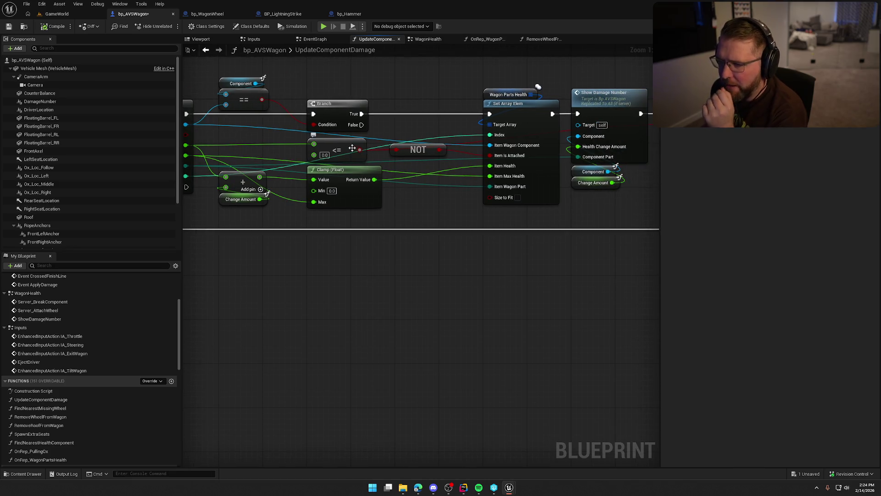
left_click_drag(352, 148, 357, 148)
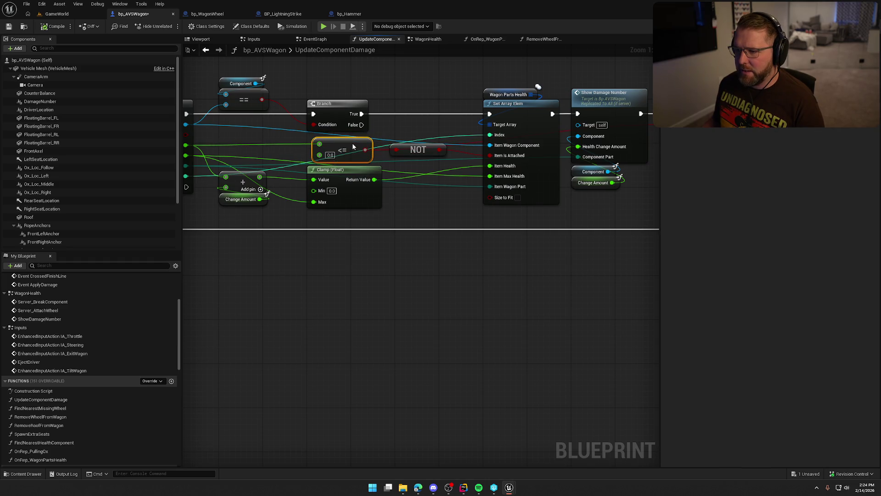
mouse_move(412, 153)
left_mouse_down()
mouse_move(415, 219)
mouse_move(419, 198)
left_mouse_up()
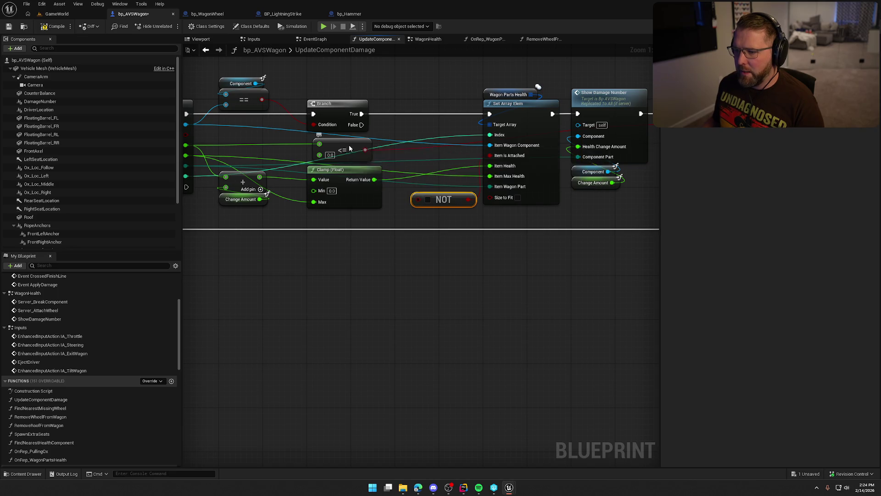
mouse_move(352, 148)
left_mouse_down()
mouse_move(605, 152)
mouse_move(522, 150)
left_mouse_up()
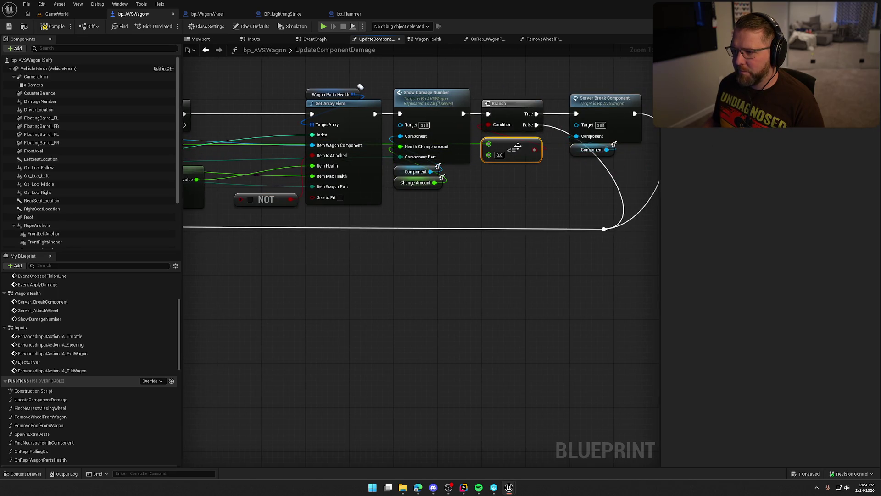
mouse_move(221, 155)
left_mouse_down()
mouse_move(433, 136)
mouse_move(407, 136)
mouse_move(458, 143)
left_mouse_up()
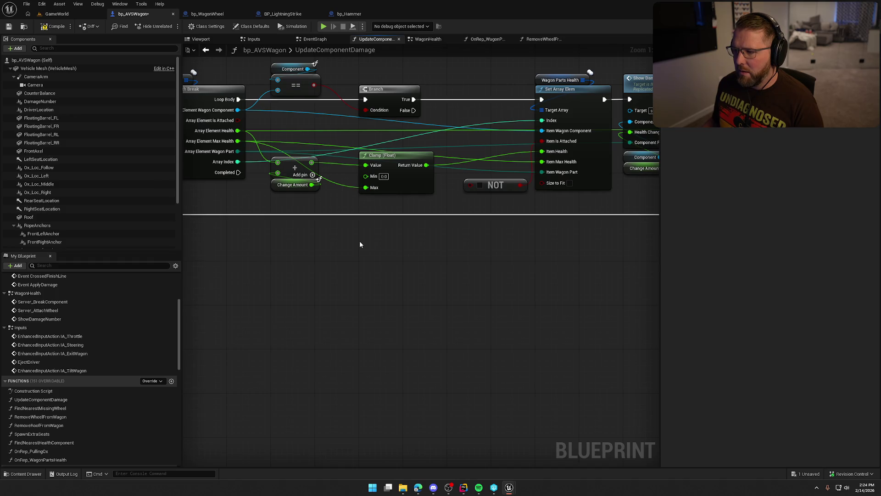
mouse_move(504, 246)
left_mouse_down()
mouse_move(309, 246)
mouse_move(492, 248)
left_mouse_up()
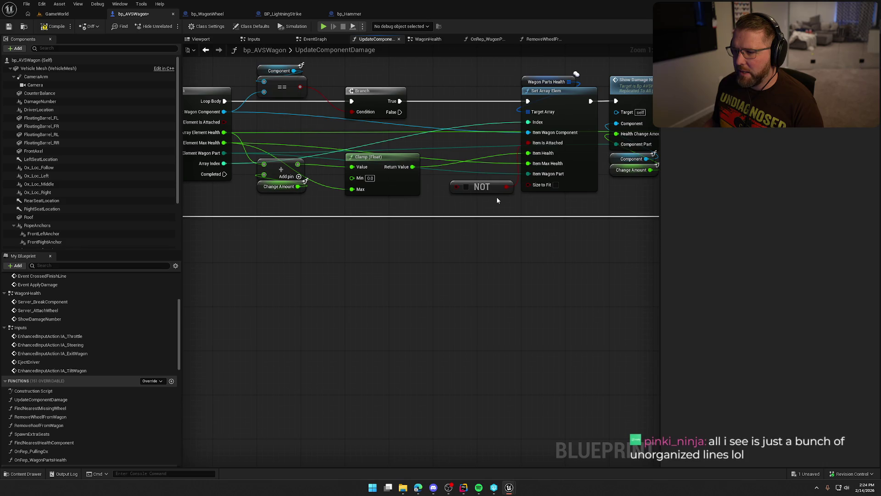
Feed Item Is Attached from clamped health > 0.0, delete the NOT, and compile.
left_click_drag(412, 166, 442, 139)
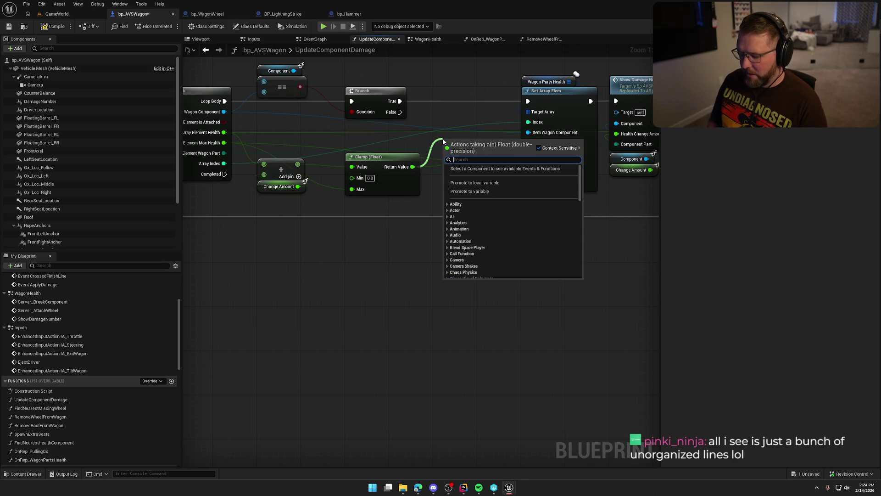
type("<=")
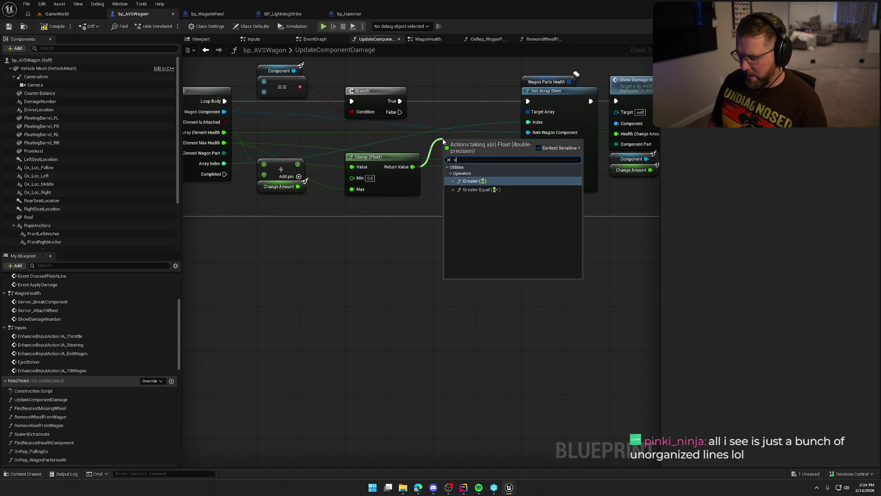
key("Return")
left_click_drag(485, 148, 529, 143)
left_click(477, 187)
key("Delete")
left_click_drag(475, 160, 469, 159)
left_click(470, 158)
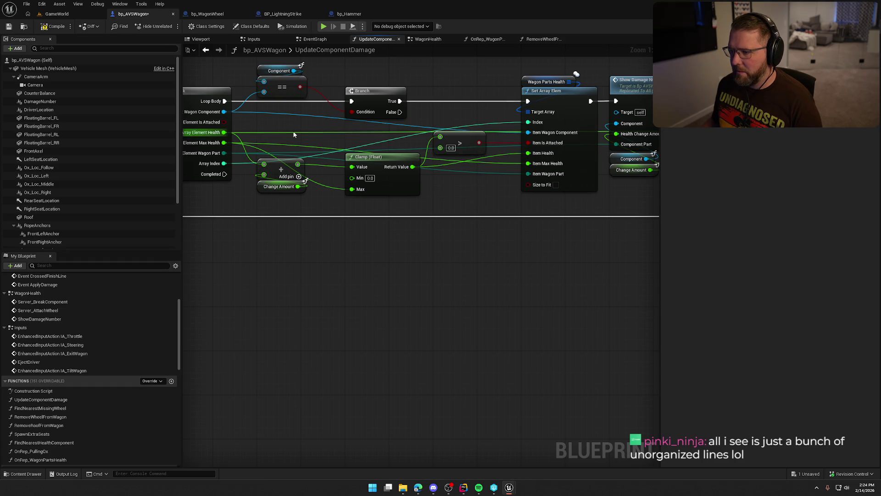
left_click(52, 27)
Play-test near the trading post wagons, stop with Esc, and return to bp_AVSWagon.
left_click(57, 14)
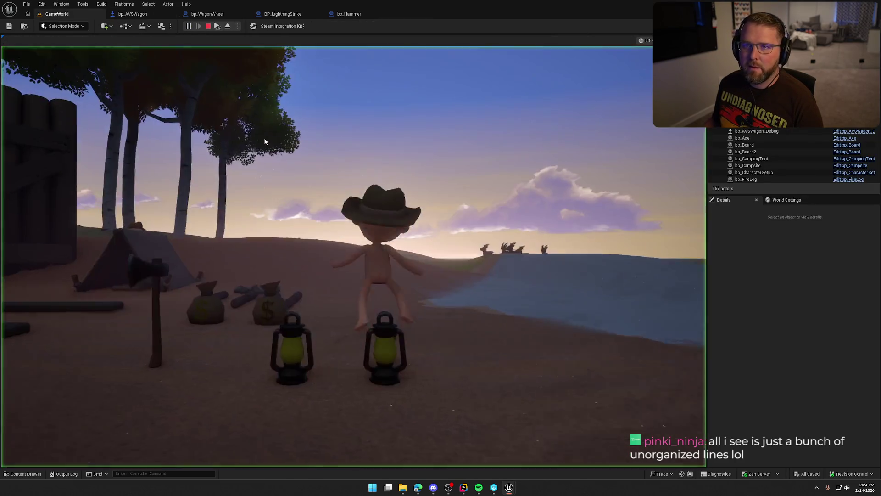
key("super")
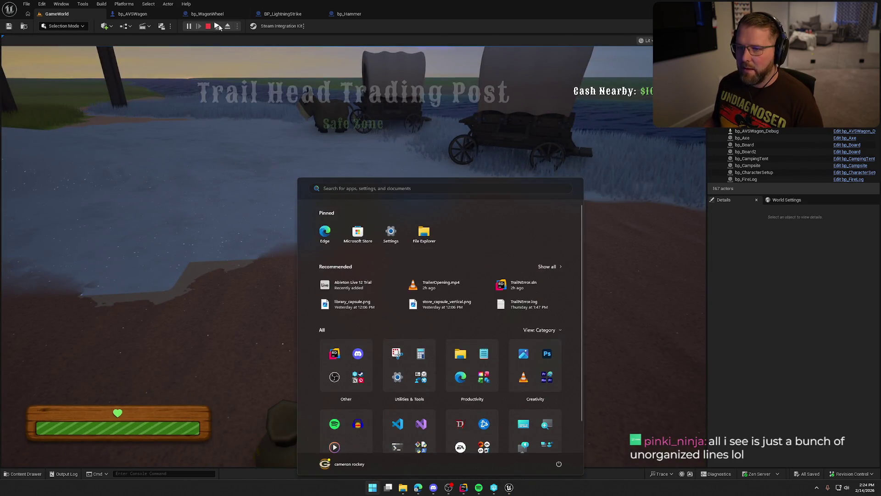
key("super")
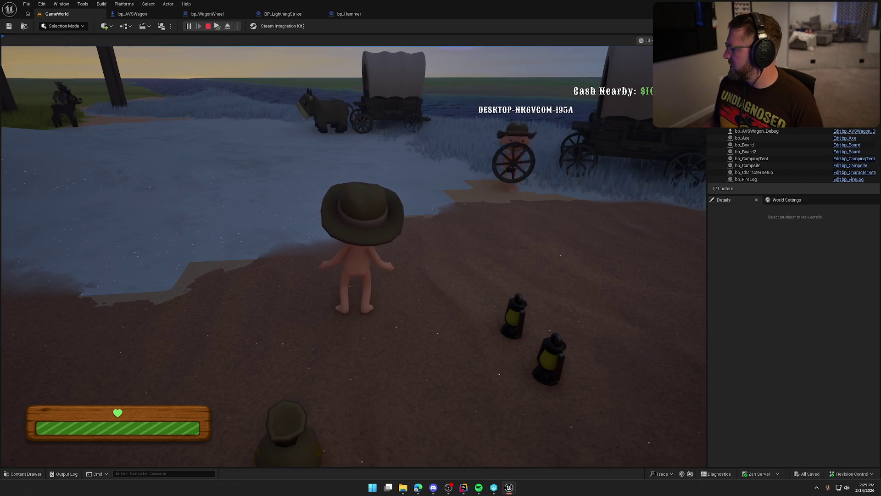
key("Escape")
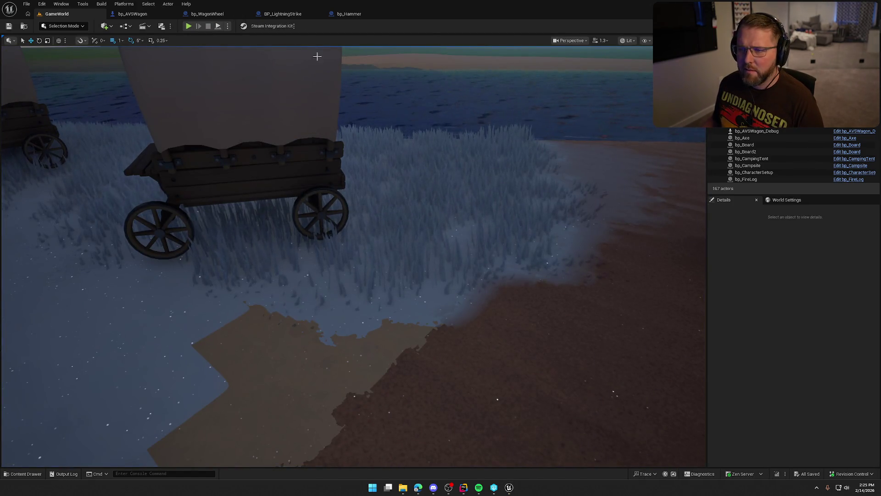
left_click(135, 17)
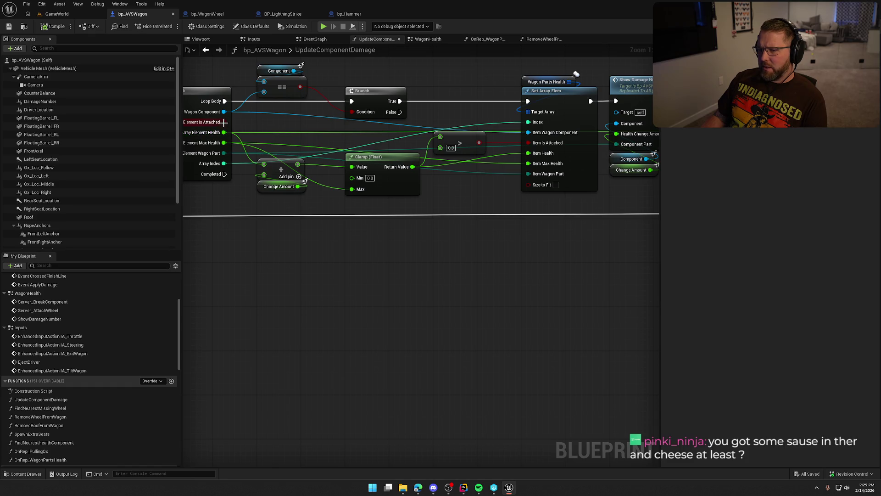
Wire Element Is Attached to Item Is Attached, delete the > node, and save.
left_click_drag(224, 122, 528, 143)
left_click(475, 142)
key("Delete")
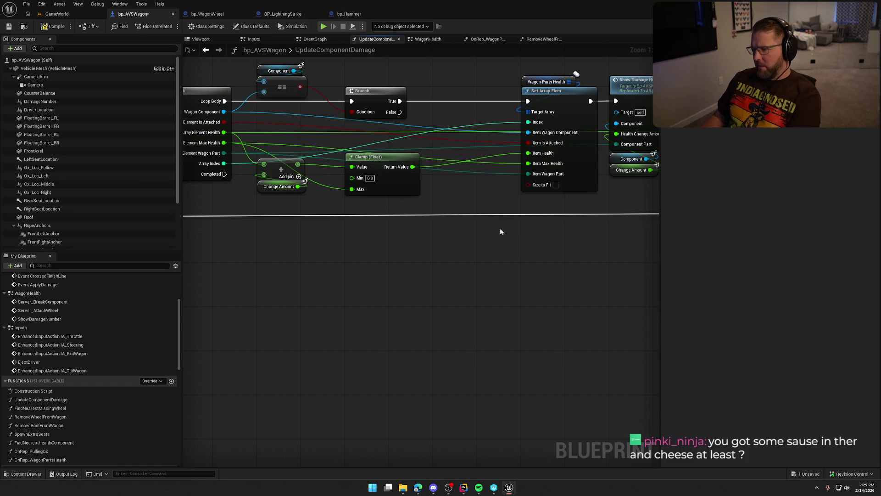
scroll(352, 264, "down", 3)
left_click_drag(376, 167, 528, 229)
scroll(372, 269, "up", 3)
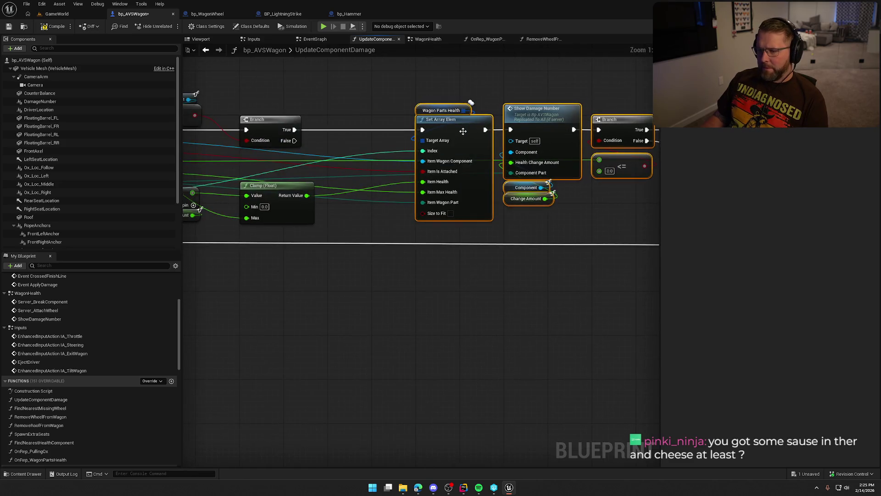
left_click_drag(463, 131, 377, 131)
left_click(469, 274)
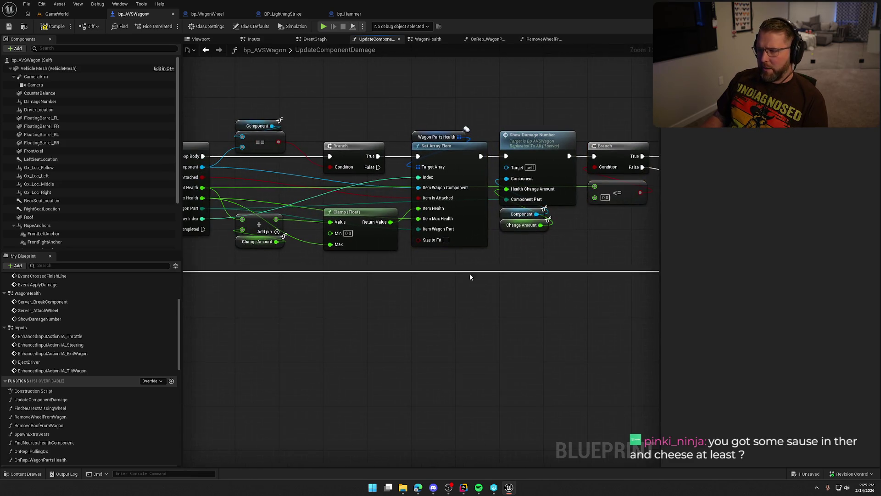
key("ctrl+s")
Open the OnRep_WagonPartsHealth graph and center its loop nodes.
left_click(487, 39)
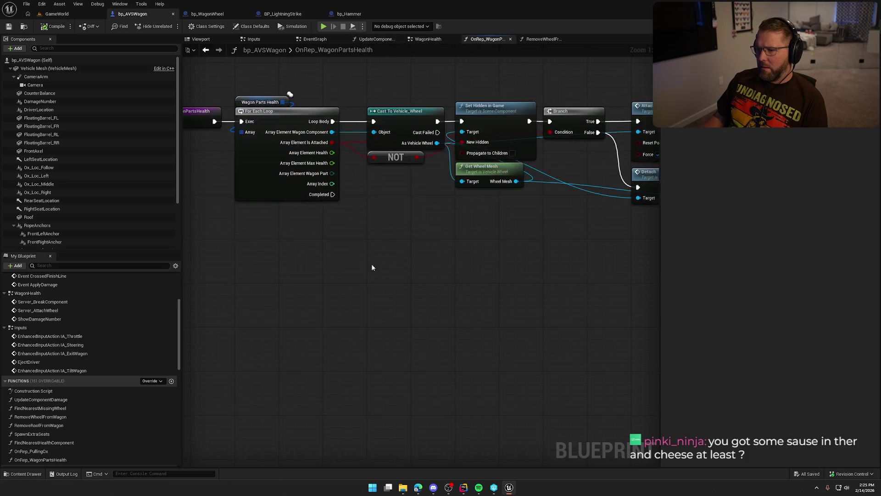
scroll(354, 98, "down", 2)
mouse_move(353, 99)
left_mouse_down()
mouse_move(698, 291)
mouse_move(612, 291)
left_mouse_up()
scroll(545, 330, "up", 2)
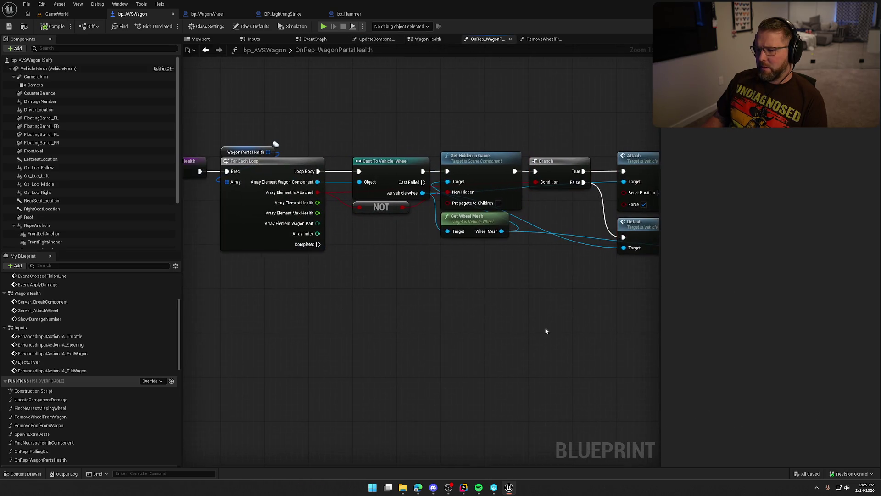
mouse_move(545, 330)
left_mouse_down()
mouse_move(534, 305)
mouse_move(500, 280)
left_mouse_up()
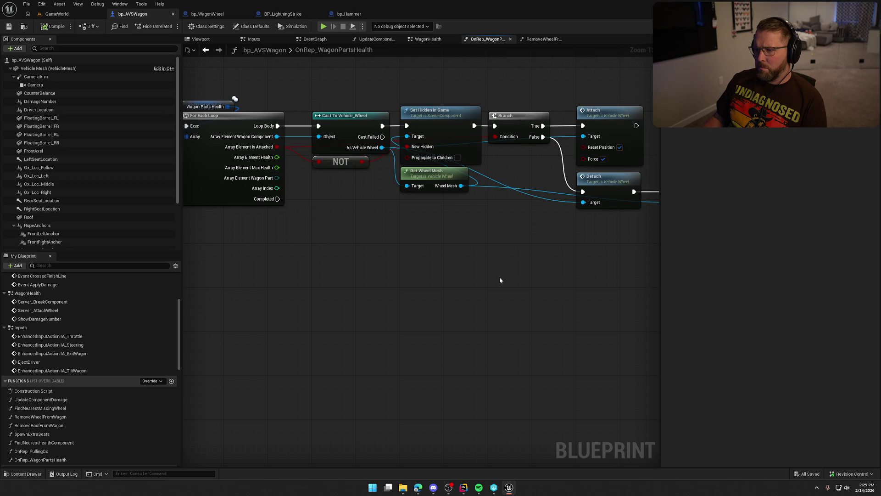
From Server_BreakComponent in the WagonHealth graph, open the RemoveWheelFromWagon function.
left_click(430, 39)
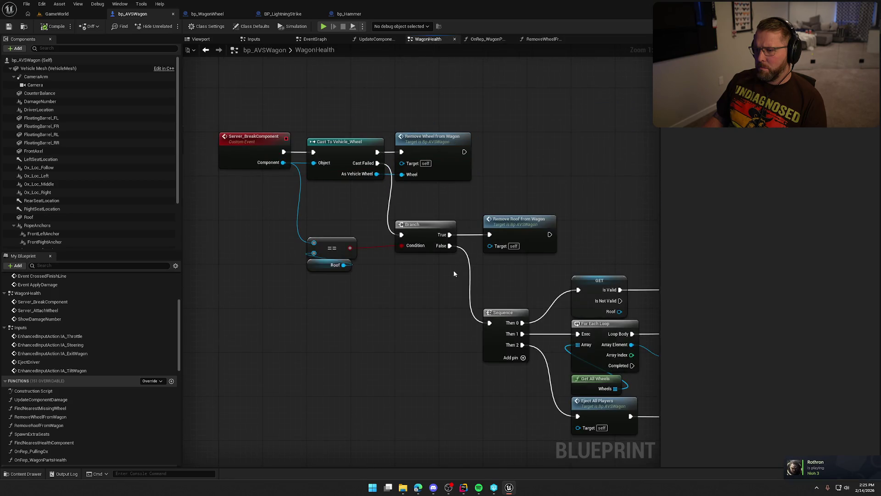
left_click(254, 140)
mouse_move(493, 214)
left_mouse_down()
mouse_move(459, 321)
mouse_move(521, 282)
mouse_move(506, 365)
mouse_move(520, 156)
left_mouse_up()
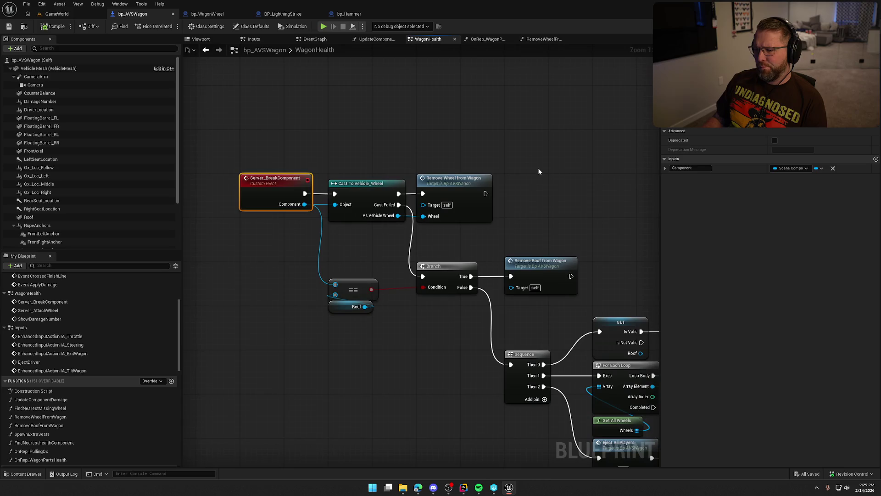
double_click(468, 192)
left_click_drag(460, 263, 193, 264)
mouse_move(381, 309)
left_mouse_down()
mouse_move(565, 287)
mouse_move(415, 305)
mouse_move(356, 287)
mouse_move(387, 279)
left_mouse_up()
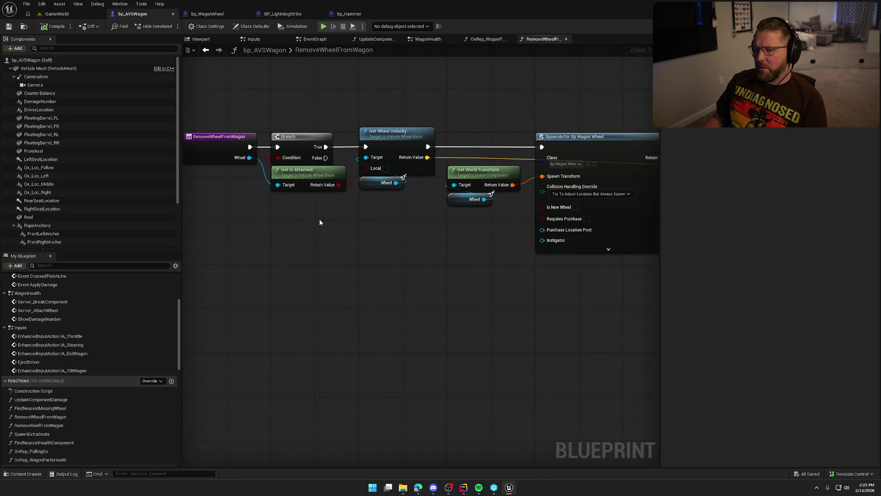
Wire the function entry straight to Get Wheel Velocity and move the Branch and Get Is Attached nodes aside.
left_click(308, 181)
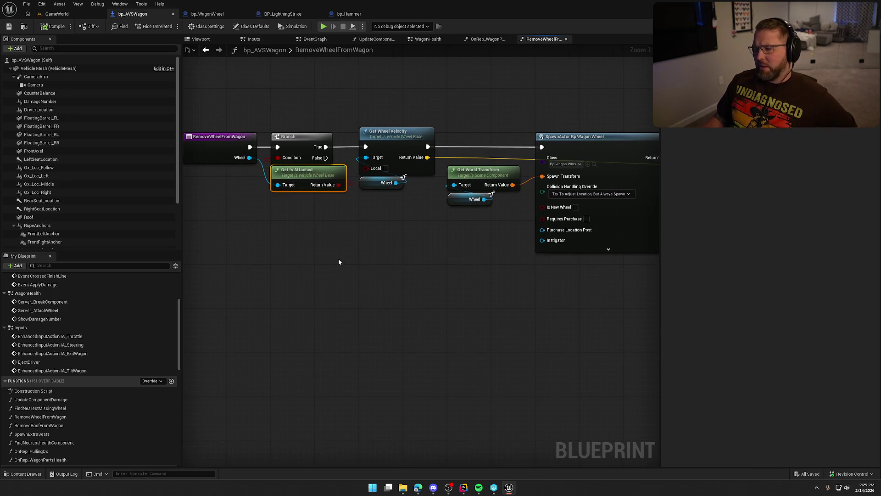
mouse_move(337, 258)
left_mouse_down()
mouse_move(391, 265)
mouse_move(353, 213)
left_mouse_up()
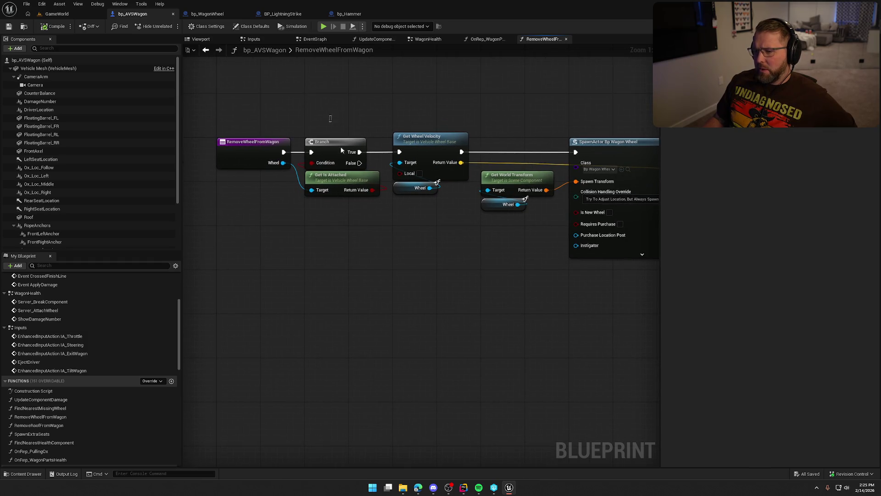
left_click_drag(330, 119, 368, 280)
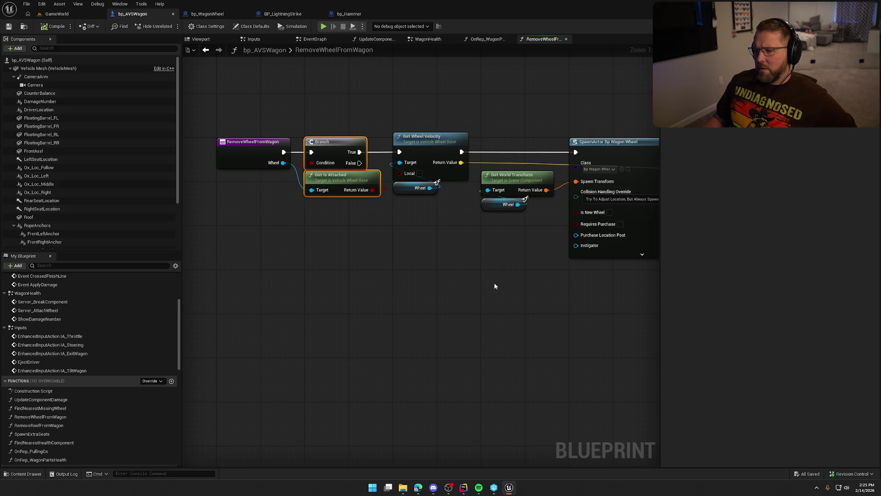
mouse_move(496, 287)
left_mouse_down()
mouse_move(122, 270)
mouse_move(467, 288)
left_mouse_up()
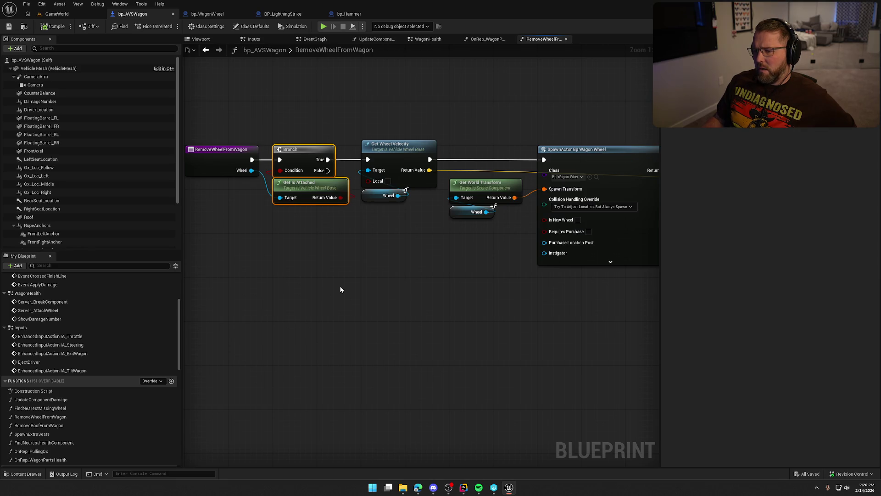
mouse_move(340, 289)
left_mouse_down()
mouse_move(183, 290)
mouse_move(456, 295)
left_mouse_up()
mouse_move(267, 163)
left_mouse_down()
mouse_move(404, 175)
mouse_move(383, 164)
left_mouse_up()
left_click_drag(322, 152, 327, 224)
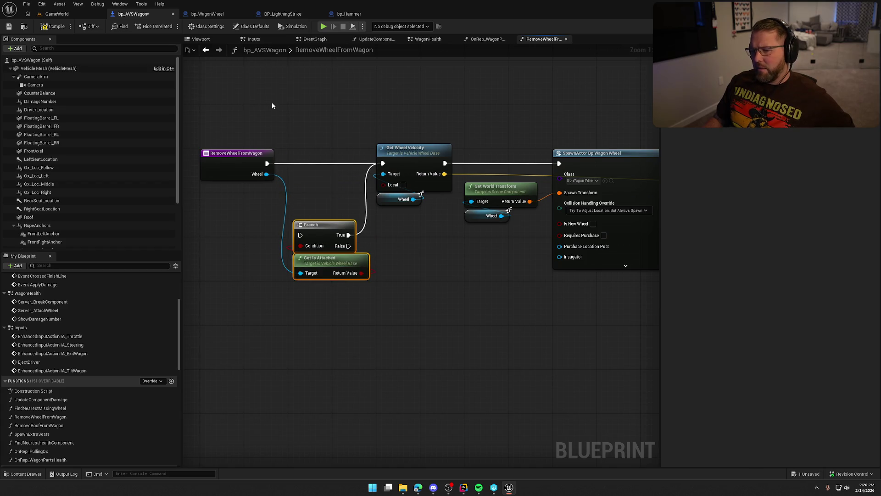
Play-test the GameWorld level by walking to the wagon, picking up the wheel with E and dropping it.
left_click(61, 15)
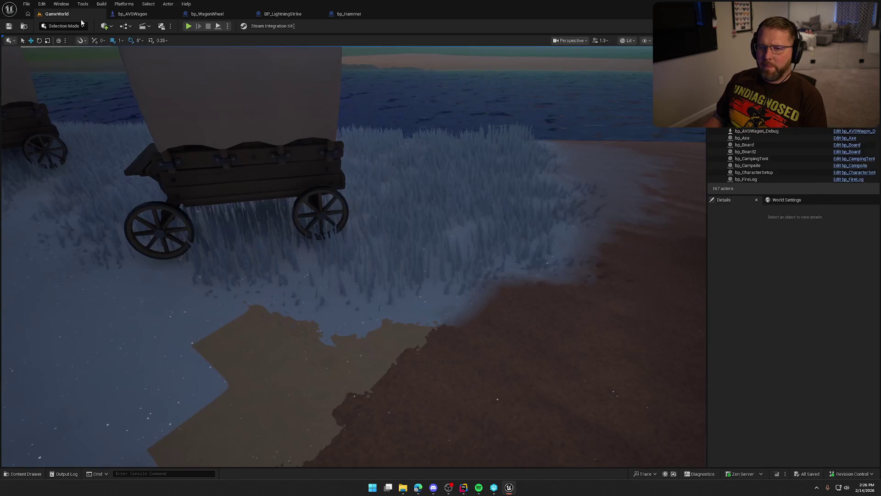
left_click(279, 178)
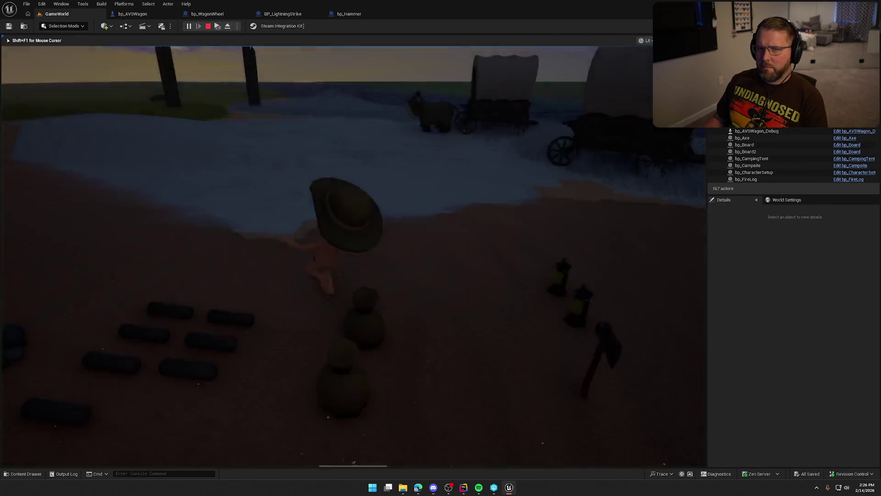
key("shift+w")
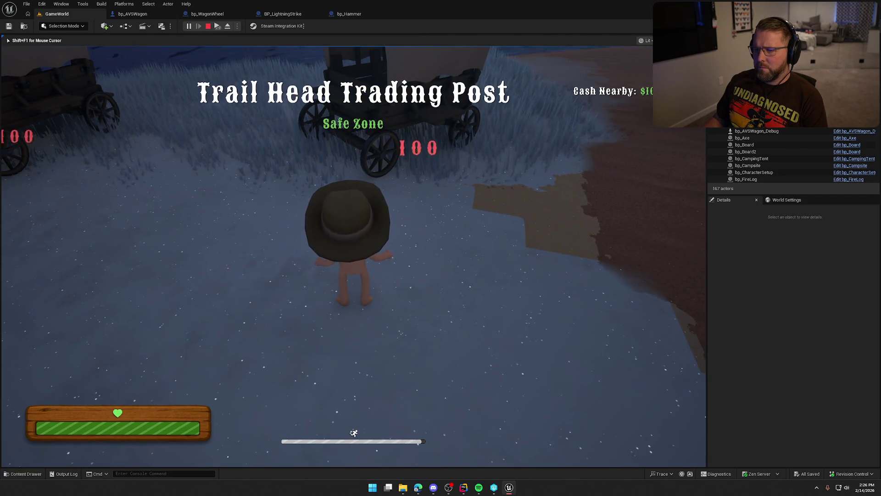
key("w")
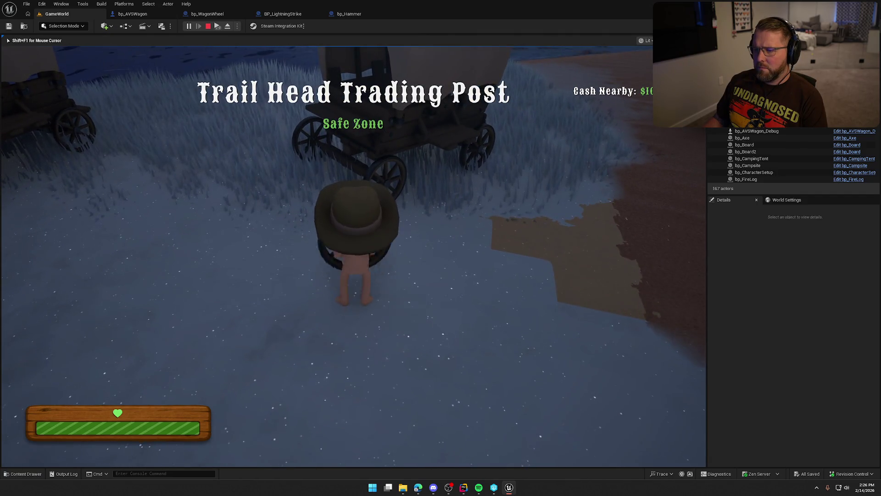
key("e")
key("w")
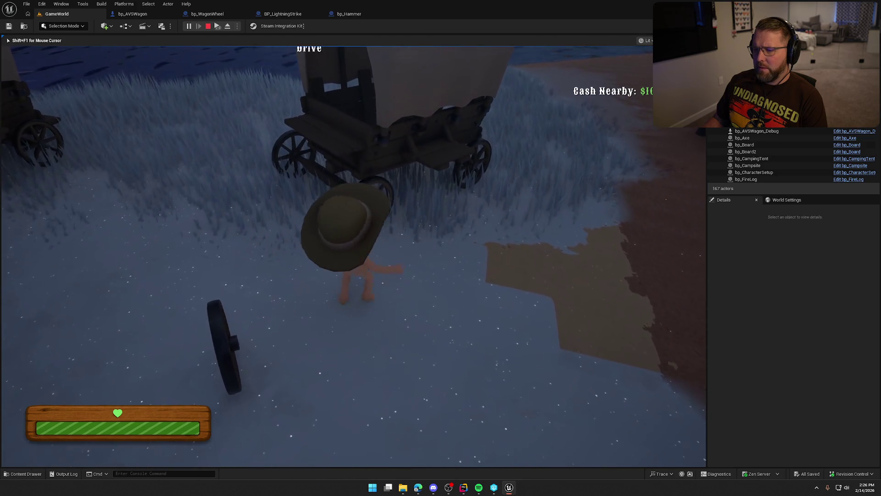
key("Escape")
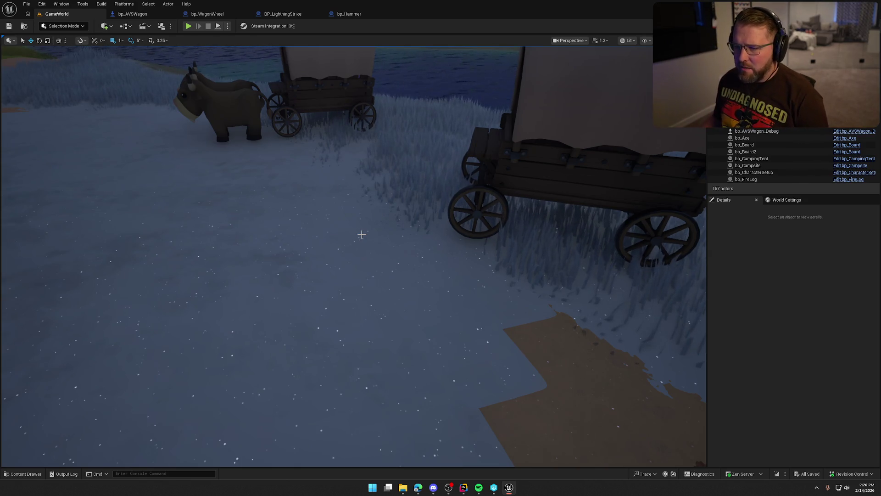
scroll(353, 215, "down", 10)
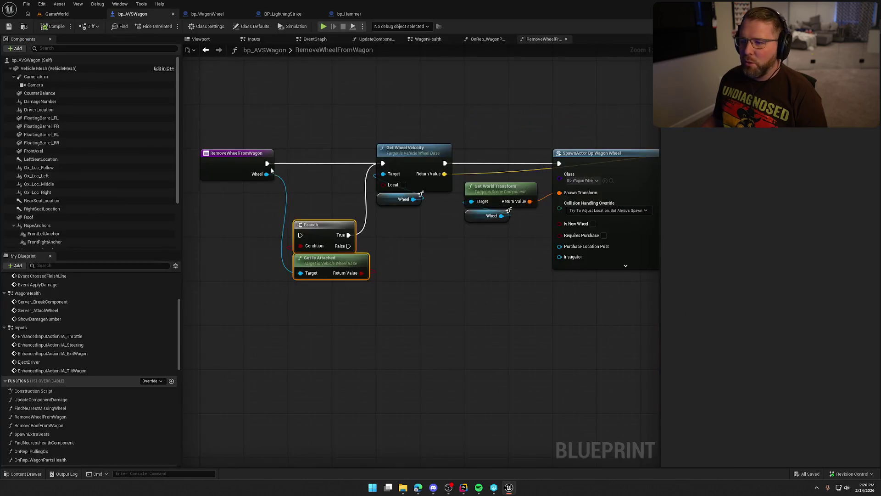
Delete the unused Branch and Get Is Attached nodes from RemoveWheelFromWagon.
mouse_move(446, 311)
left_mouse_down()
mouse_move(466, 291)
mouse_move(447, 232)
left_mouse_up()
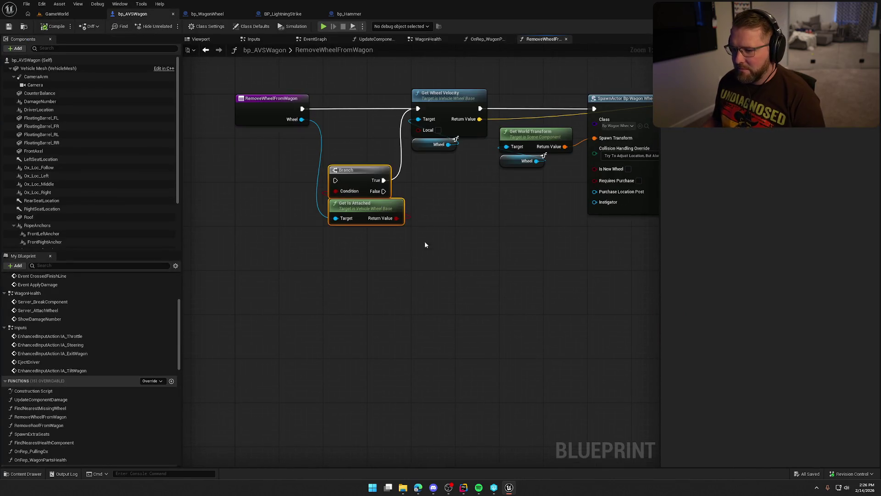
mouse_move(362, 173)
left_mouse_down()
mouse_move(356, 101)
mouse_move(344, 172)
left_mouse_up()
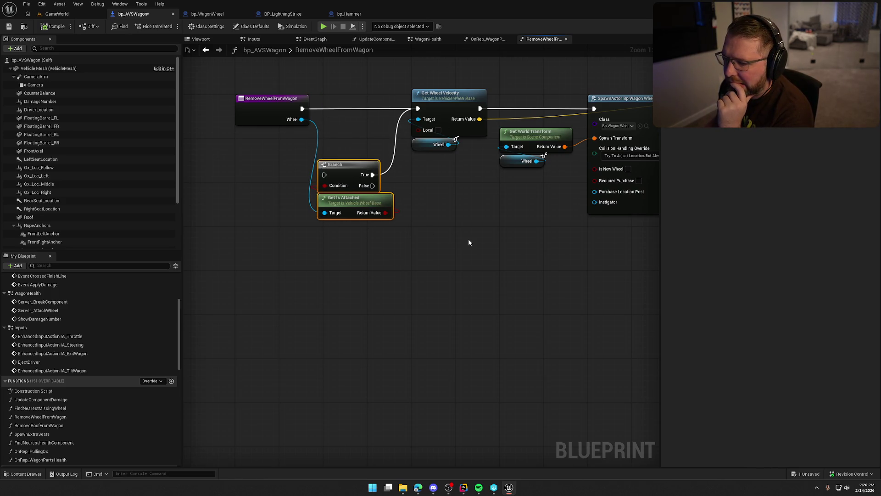
key("Delete")
scroll(374, 244, "down", 4)
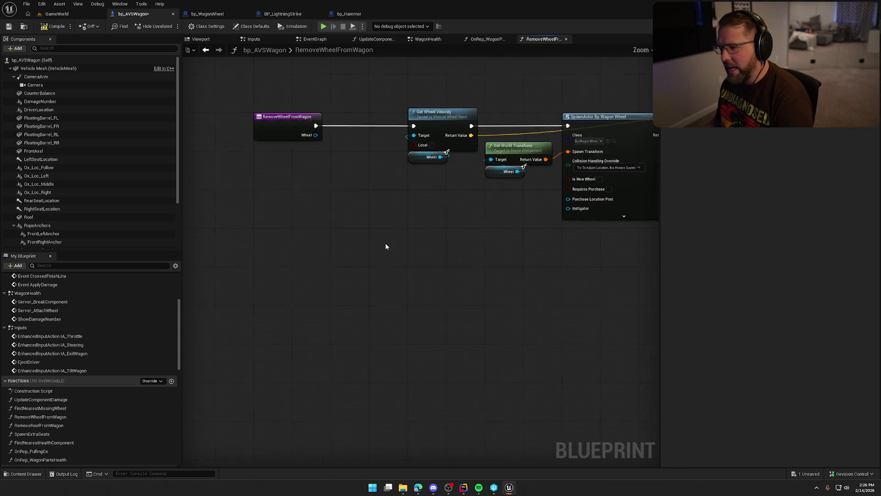
left_click_drag(282, 102, 588, 249)
scroll(474, 321, "up", 3)
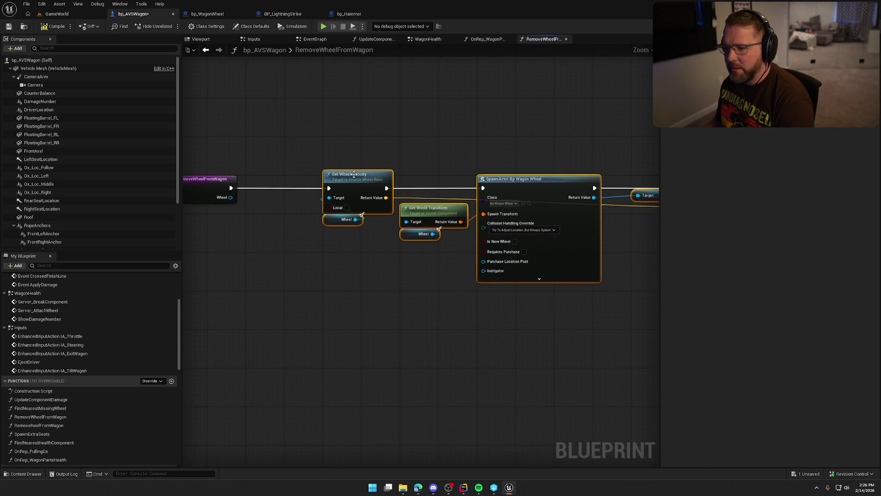
left_click(281, 175)
left_click_drag(299, 143, 365, 101)
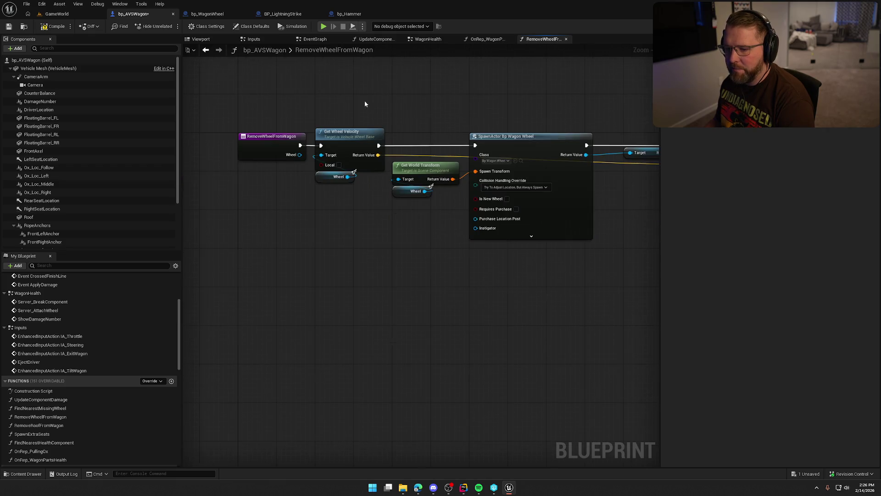
Compile and save bp_AVSWagon, then switch to the OnRep_WagonPartsHealth graph.
left_click(43, 26)
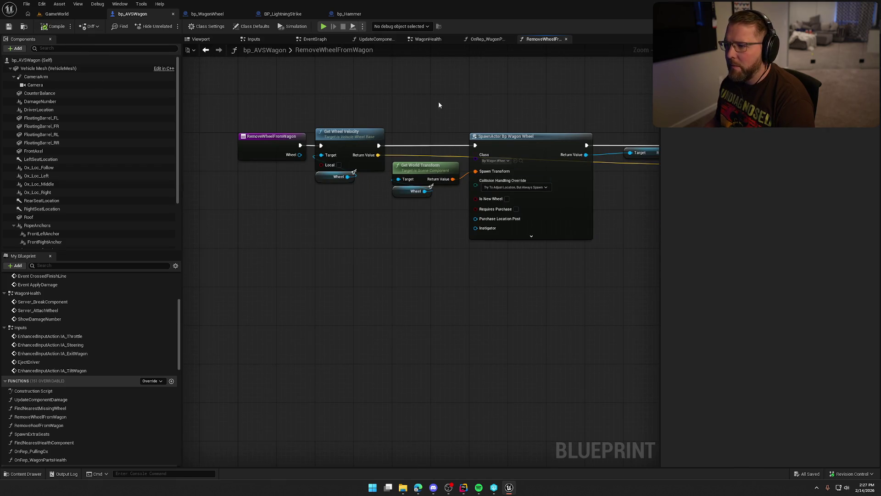
left_click(485, 39)
scroll(468, 241, "up", 2)
left_click_drag(469, 242, 470, 241)
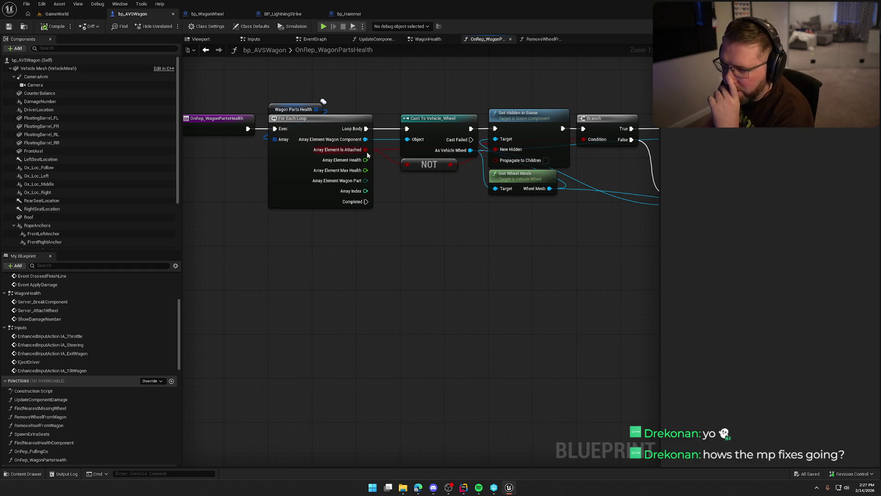
Inspect the For Each Loop, cast and detach nodes in OnRep_WagonPartsHealth, then move to the WagonHealth graph.
mouse_move(365, 150)
left_mouse_down()
mouse_move(404, 221)
mouse_move(365, 196)
mouse_move(323, 197)
left_mouse_up()
left_click(423, 198)
scroll(366, 199, "down", 3)
left_click_drag(296, 108, 603, 262)
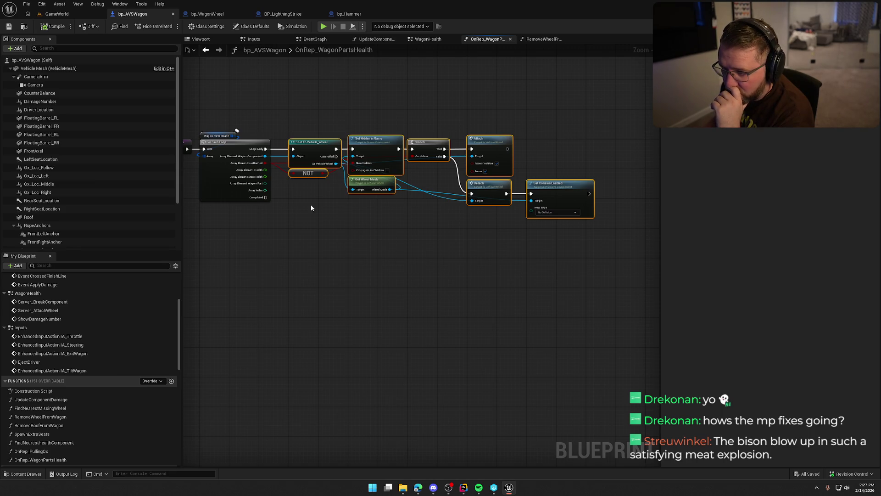
scroll(311, 205, "up", 3)
left_click_drag(310, 201, 404, 205)
left_click_drag(305, 74, 299, 214)
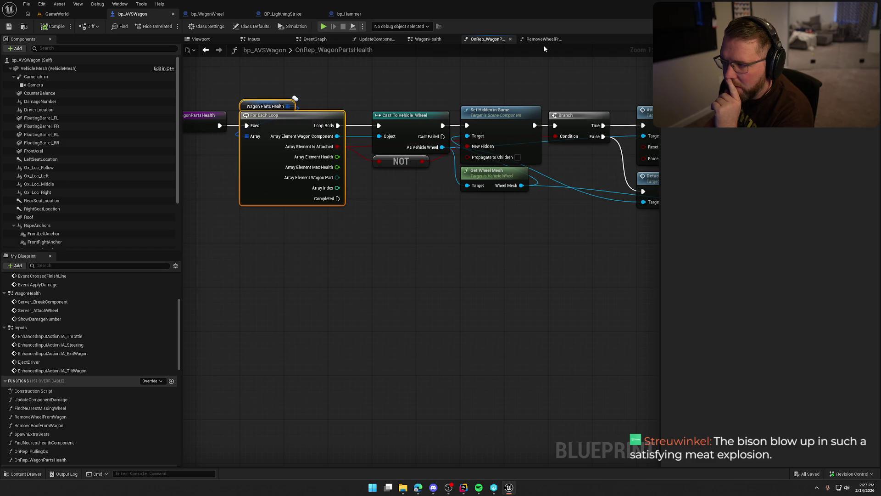
left_click(413, 41)
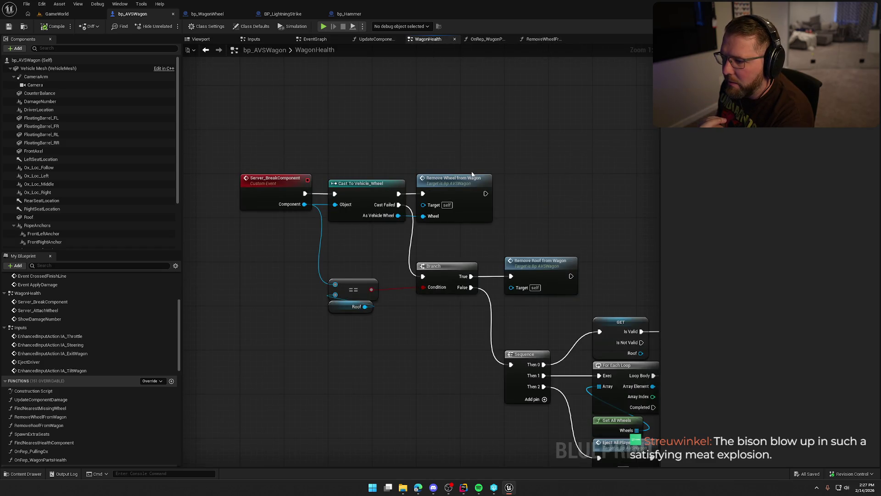
In UpdateComponentDamage, line up the Switch Has Authority node with the other nodes.
left_click(375, 40)
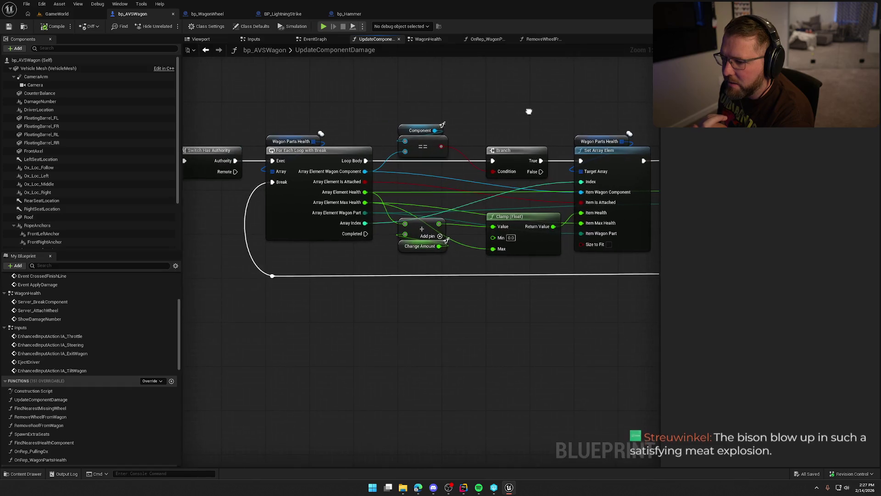
mouse_move(461, 209)
left_mouse_down()
mouse_move(429, 201)
mouse_move(290, 206)
mouse_move(252, 254)
mouse_move(324, 235)
left_mouse_up()
mouse_move(334, 131)
left_mouse_down()
mouse_move(338, 98)
mouse_move(318, 134)
left_mouse_up()
left_click_drag(310, 216, 256, 214)
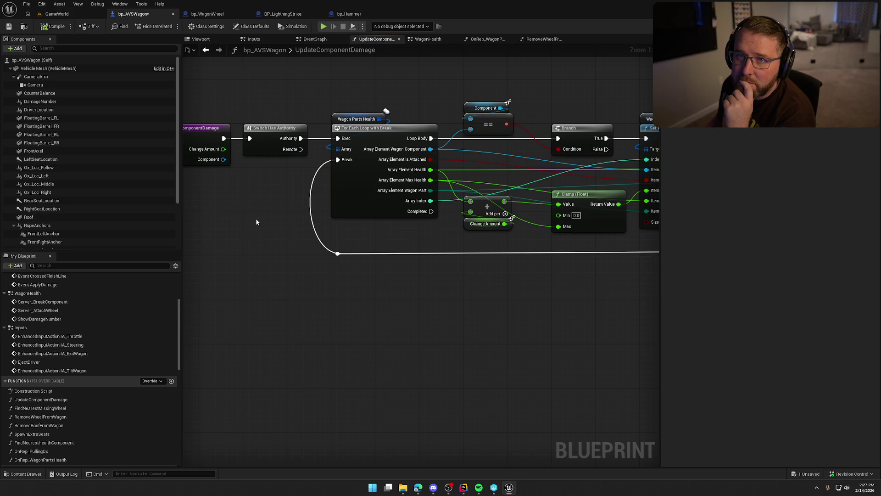
left_click_drag(262, 219, 277, 219)
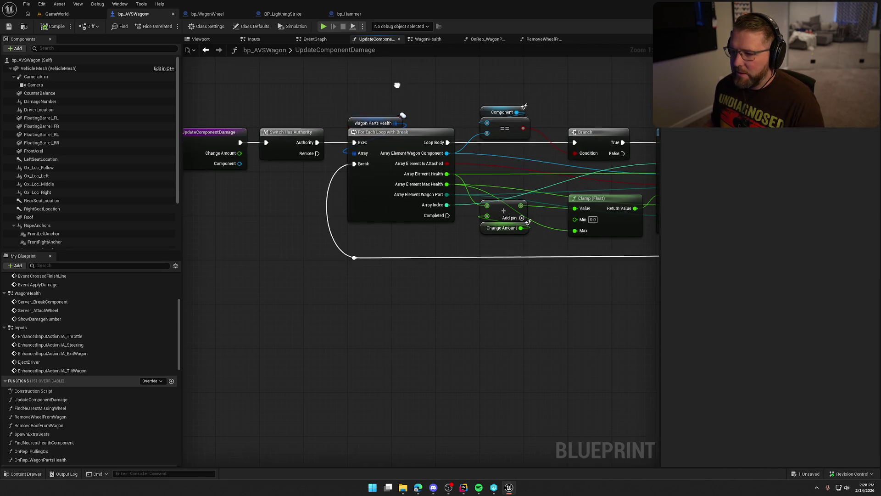
left_click_drag(395, 87, 424, 101)
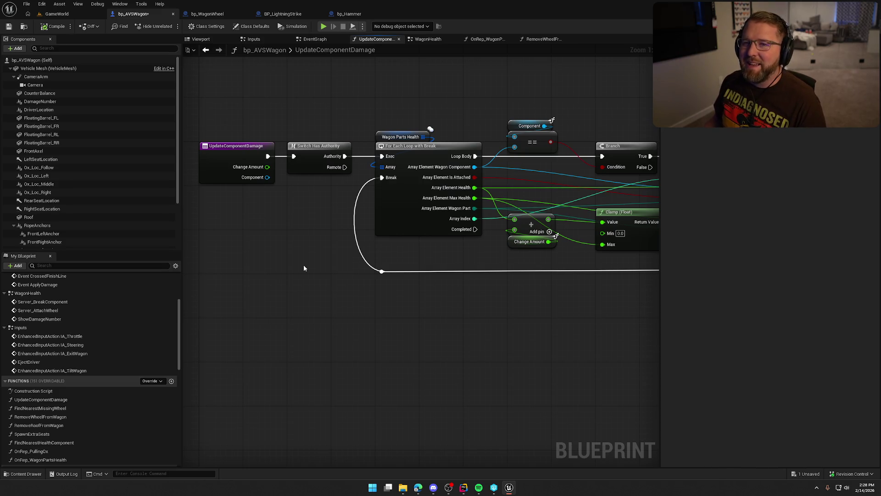
Connect Array Element Is Attached to Item Is Attached and shift the Set Array Elem through Server Break nodes right.
scroll(354, 308, "down", 1)
left_click_drag(354, 307, 274, 311)
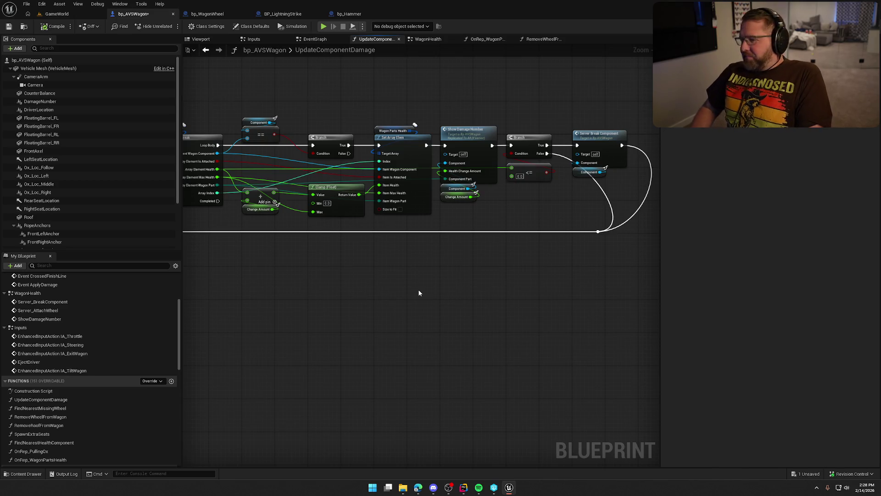
scroll(425, 288, "up", 5)
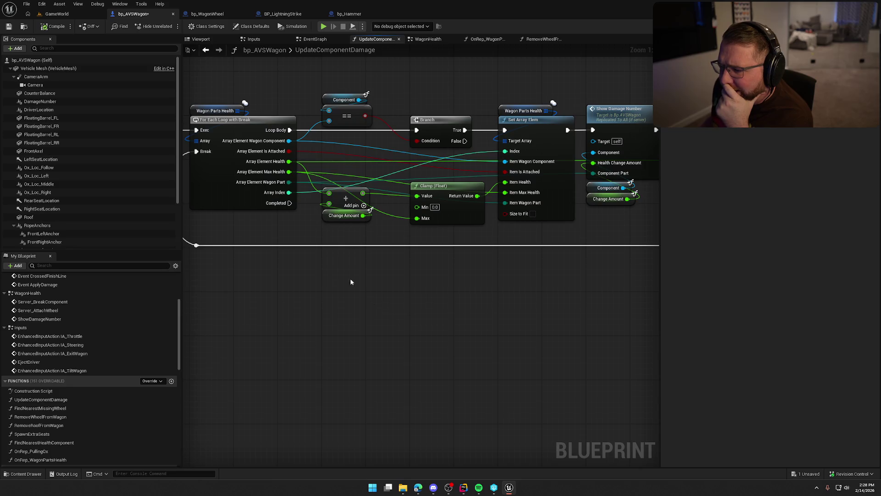
mouse_move(289, 151)
left_mouse_down()
mouse_move(472, 182)
mouse_move(513, 172)
left_mouse_up()
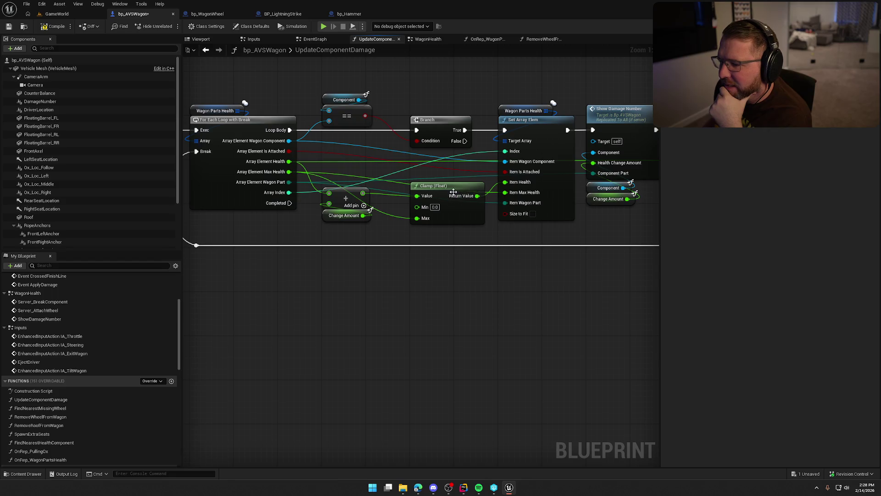
scroll(497, 298, "down", 1)
left_click_drag(497, 299, 370, 297)
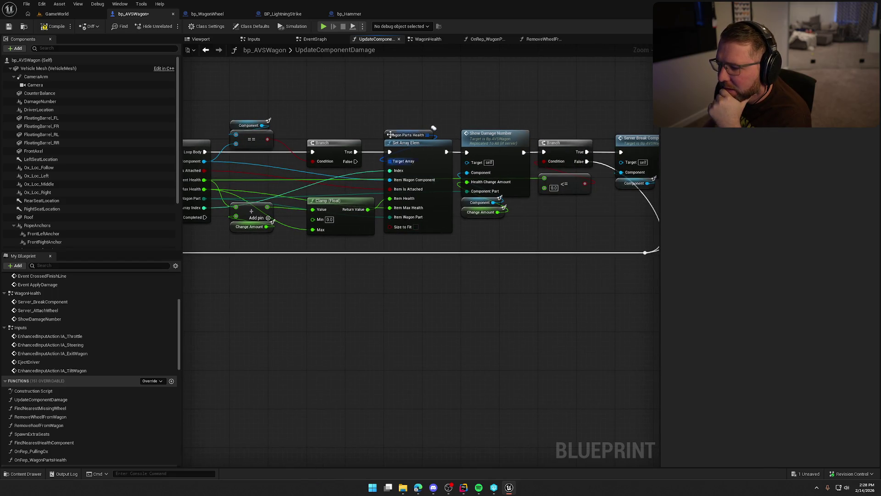
left_click_drag(386, 93, 592, 326)
scroll(562, 321, "up", 1)
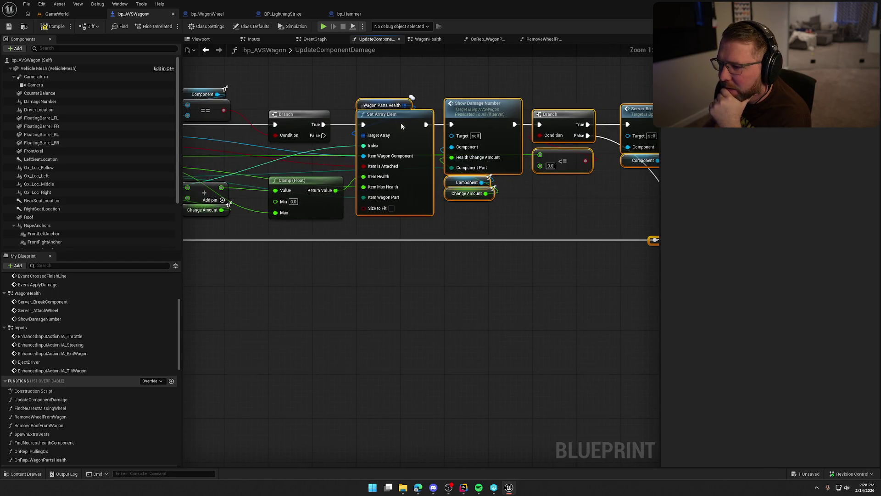
left_click_drag(402, 125, 494, 122)
Add a greater-than (> 0.0) check on Clamp's return value and place it beside Clamp.
left_click(418, 209)
left_click_drag(378, 183, 420, 200)
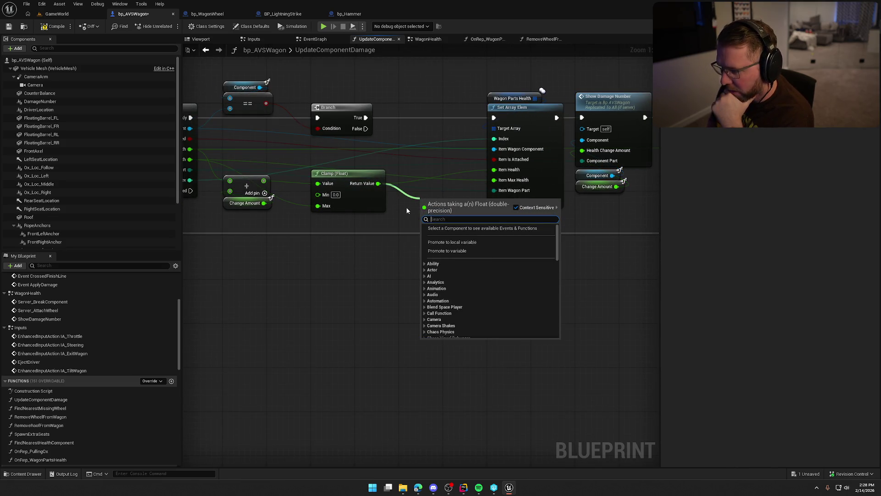
type(">")
key("Return")
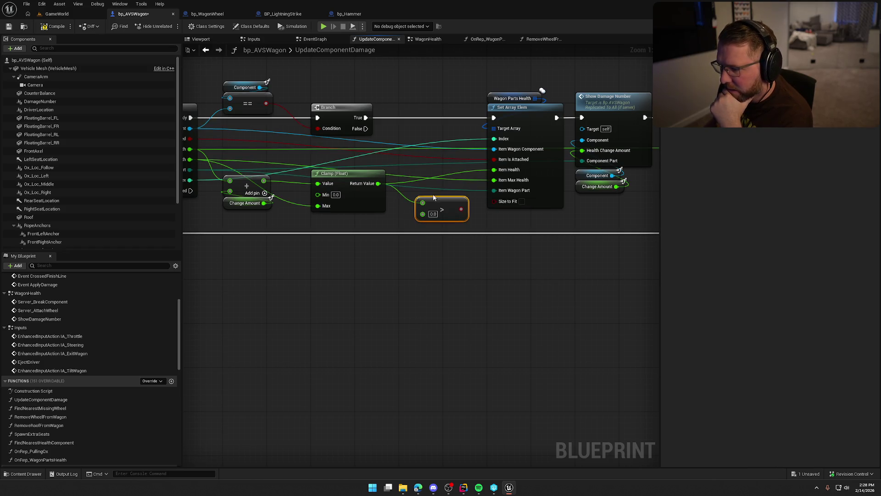
left_click_drag(460, 209, 428, 158)
left_click_drag(413, 272, 312, 284)
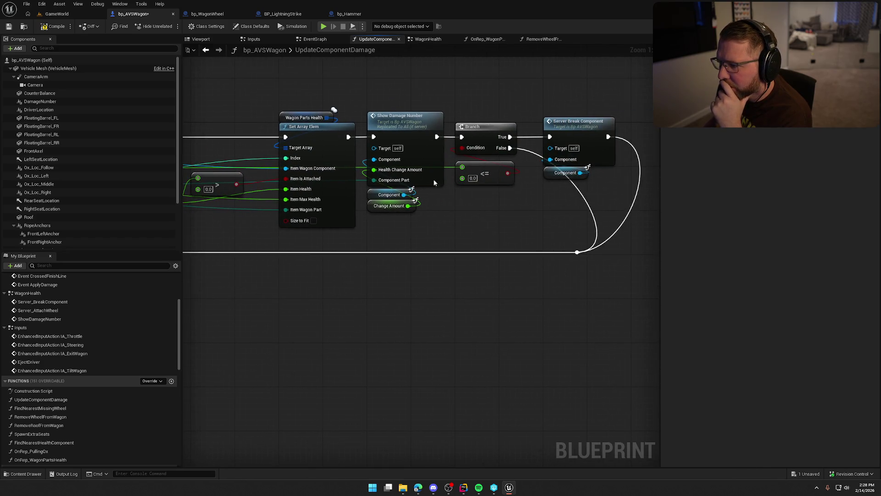
mouse_move(471, 274)
left_mouse_down()
mouse_move(374, 292)
mouse_move(477, 328)
mouse_move(406, 279)
left_mouse_up()
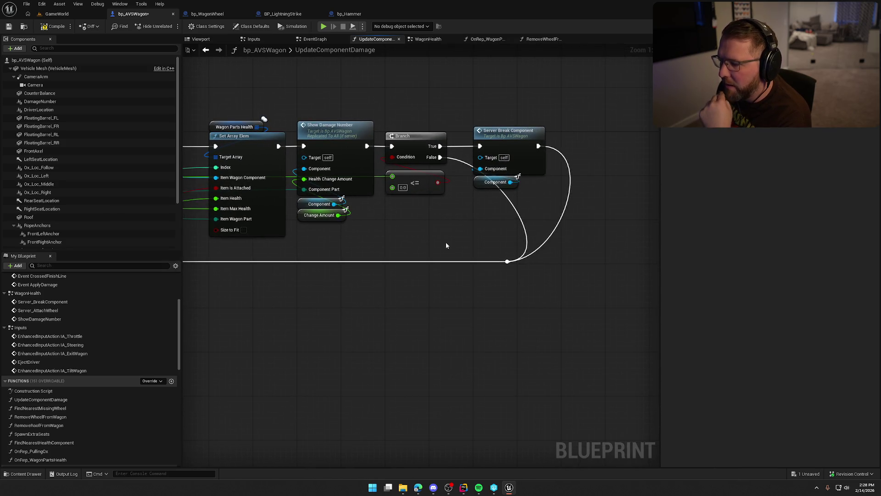
mouse_move(445, 241)
left_mouse_down()
mouse_move(491, 242)
mouse_move(615, 207)
left_mouse_up()
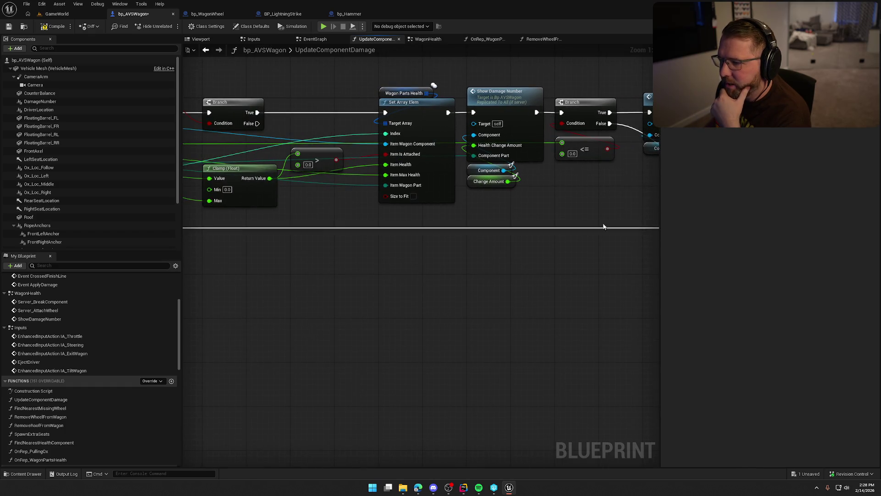
left_click_drag(385, 281, 475, 283)
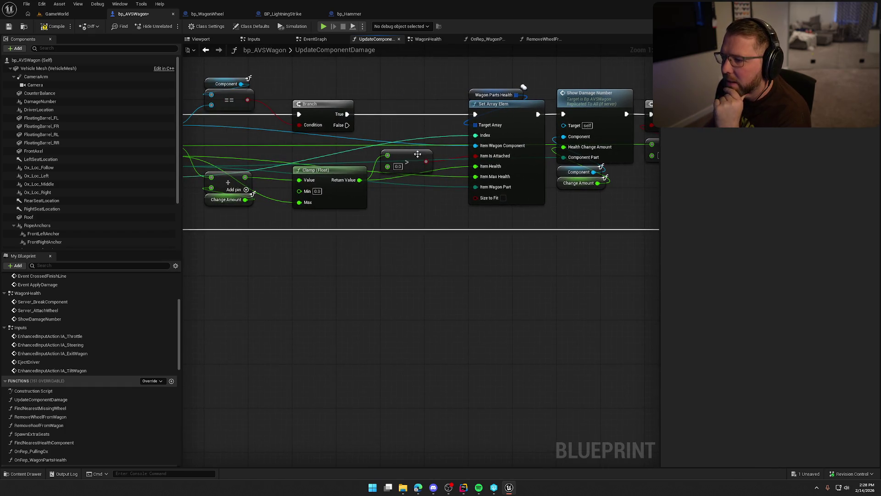
mouse_move(415, 159)
left_mouse_down()
mouse_move(414, 147)
mouse_move(414, 156)
left_mouse_up()
Select the Server Break Component and reroute nodes, review the comparison, then return to OnRep_WagonPartsHealth.
left_click_drag(624, 295, 320, 314)
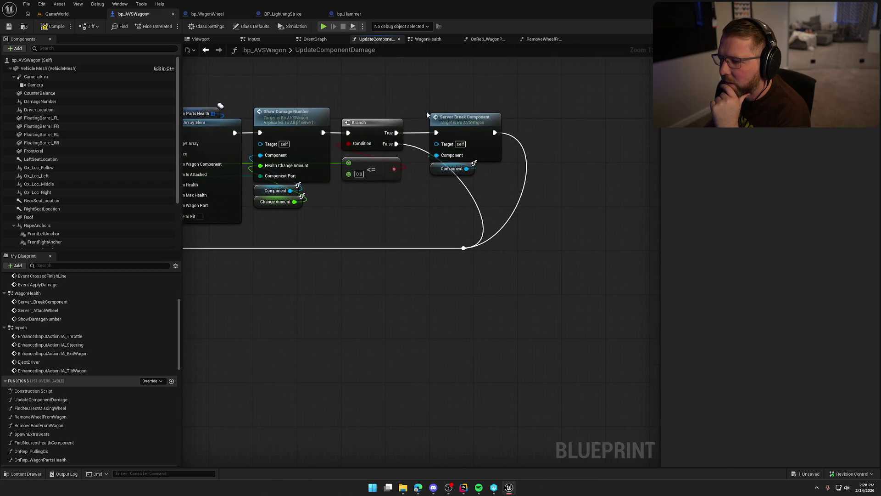
left_click_drag(424, 96, 562, 334)
left_click_drag(340, 339, 538, 341)
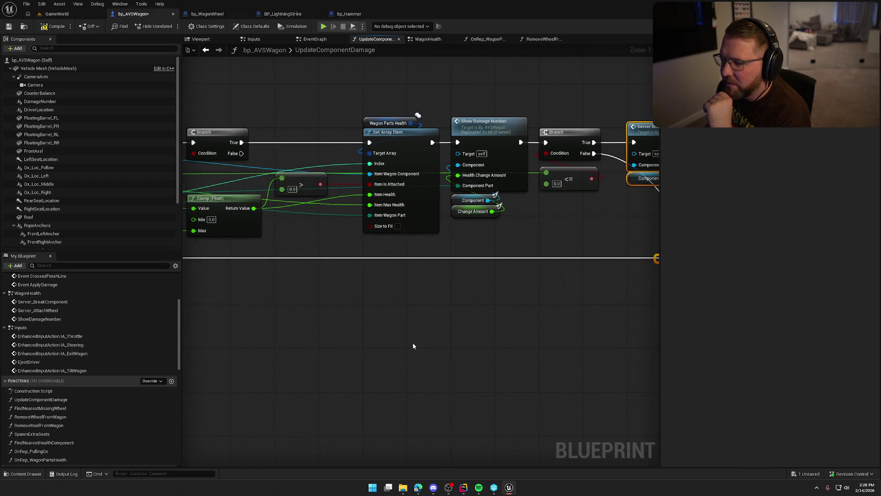
mouse_move(406, 341)
left_mouse_down()
mouse_move(475, 304)
mouse_move(468, 297)
left_mouse_up()
left_click(390, 178)
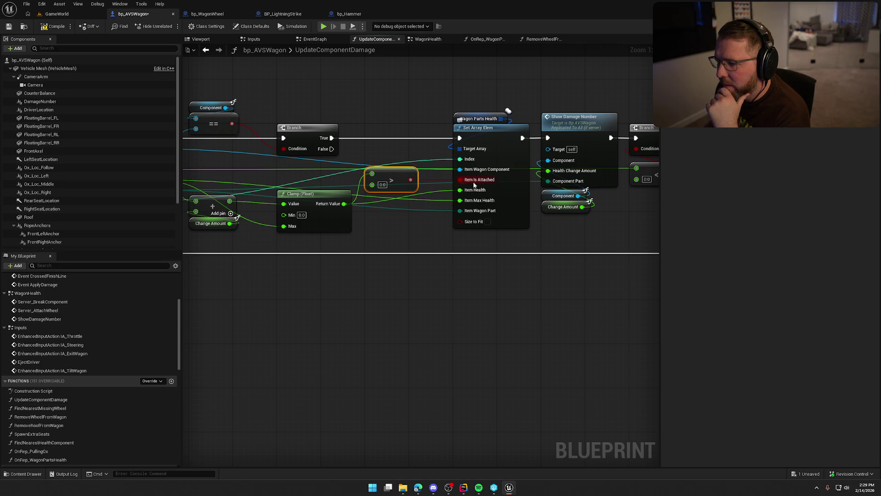
left_click_drag(415, 224, 428, 201)
left_click(428, 201)
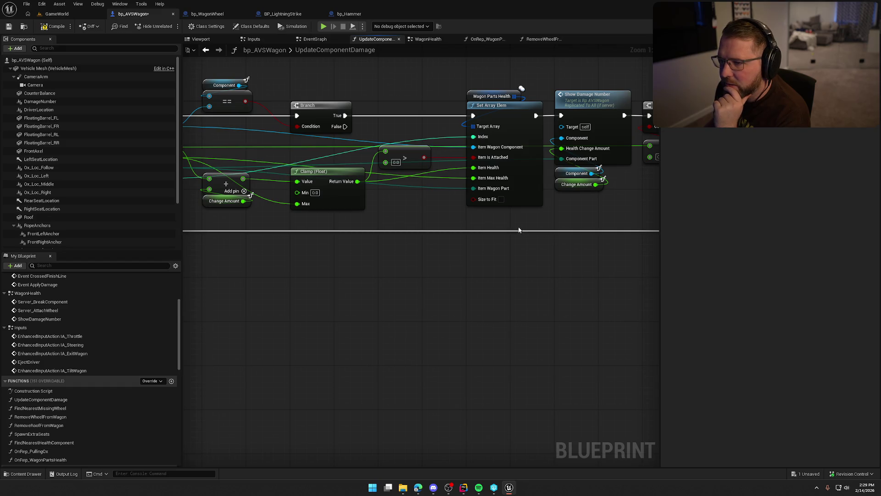
left_click(482, 39)
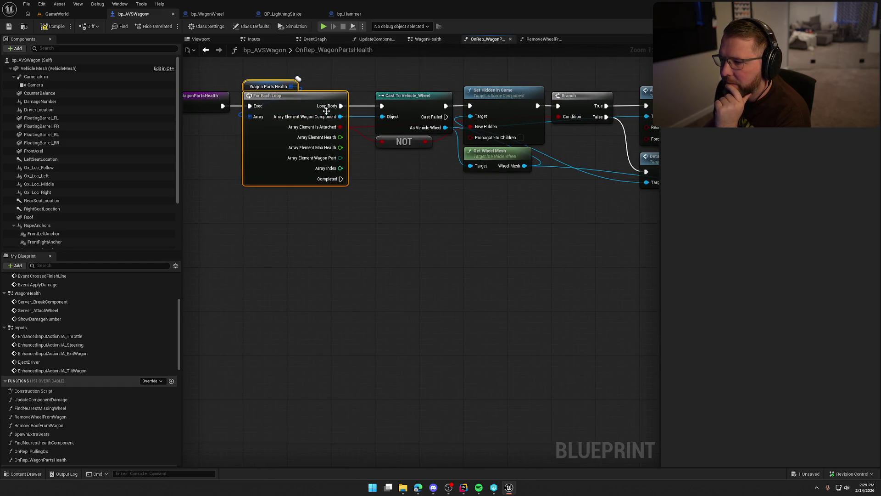
Review the Attach, Detach and Set Collision Enabled nodes along the OnRep_WagonPartsHealth wheel logic.
left_click_drag(405, 189, 371, 189)
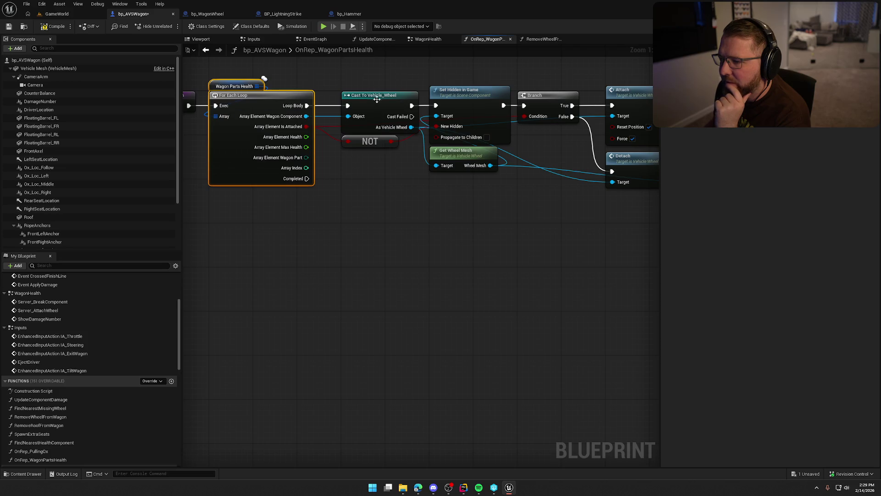
mouse_move(376, 99)
left_mouse_down()
mouse_move(350, 213)
mouse_move(414, 212)
left_mouse_up()
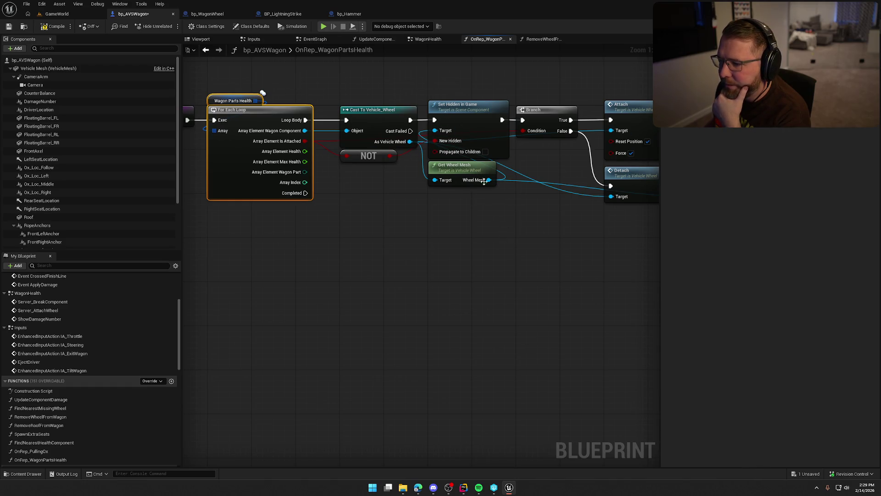
mouse_move(515, 247)
left_mouse_down()
mouse_move(387, 250)
mouse_move(422, 237)
left_mouse_up()
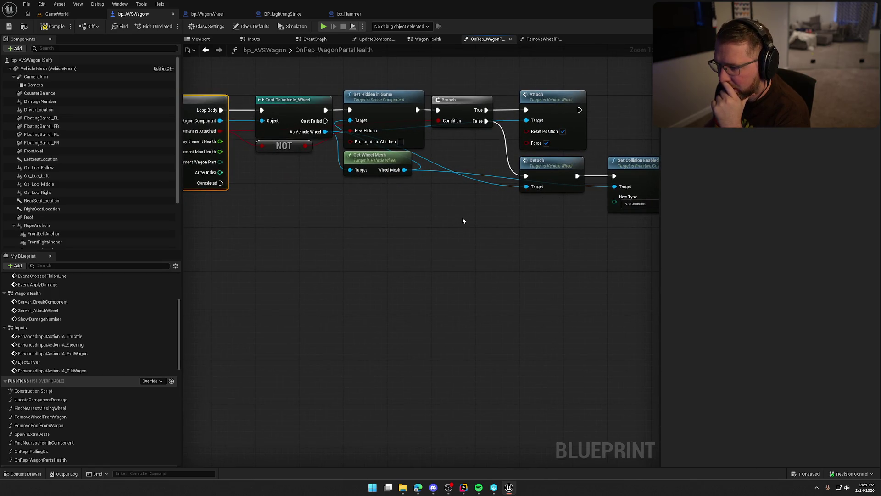
left_click_drag(555, 114, 442, 109)
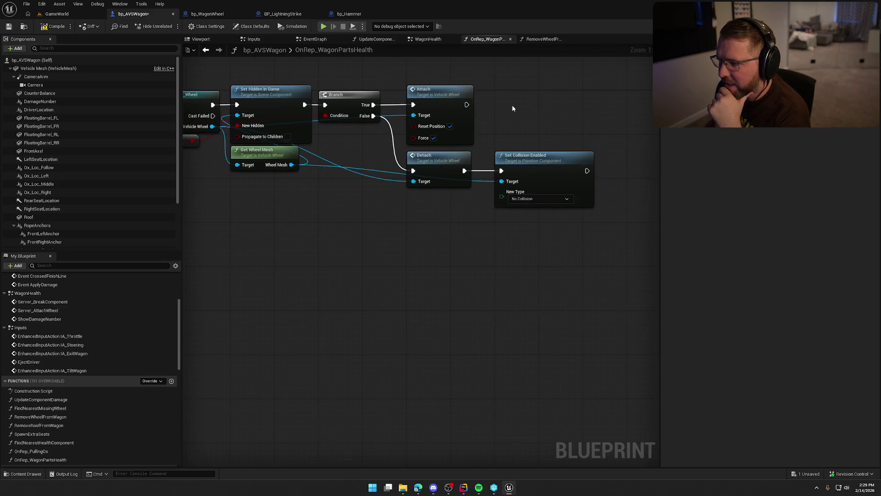
left_click(456, 88)
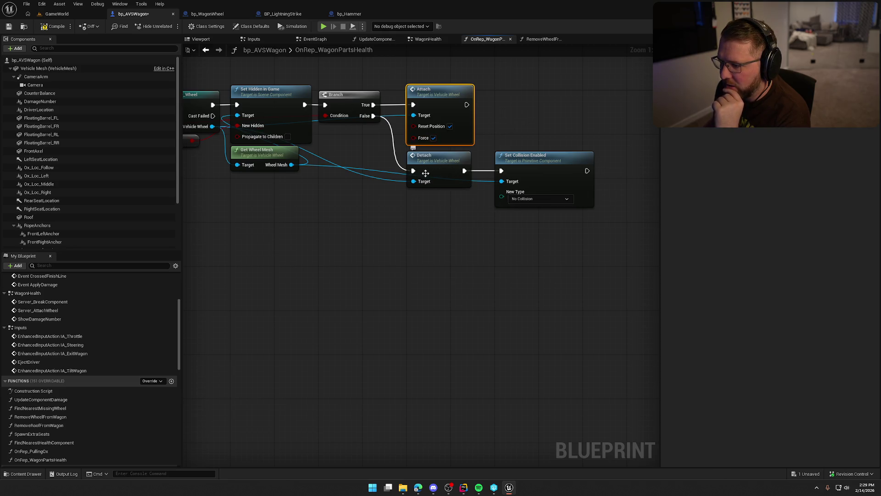
left_click_drag(420, 197, 541, 151)
left_click(540, 102)
mouse_move(540, 102)
left_mouse_down()
mouse_move(512, 130)
mouse_move(529, 142)
left_mouse_up()
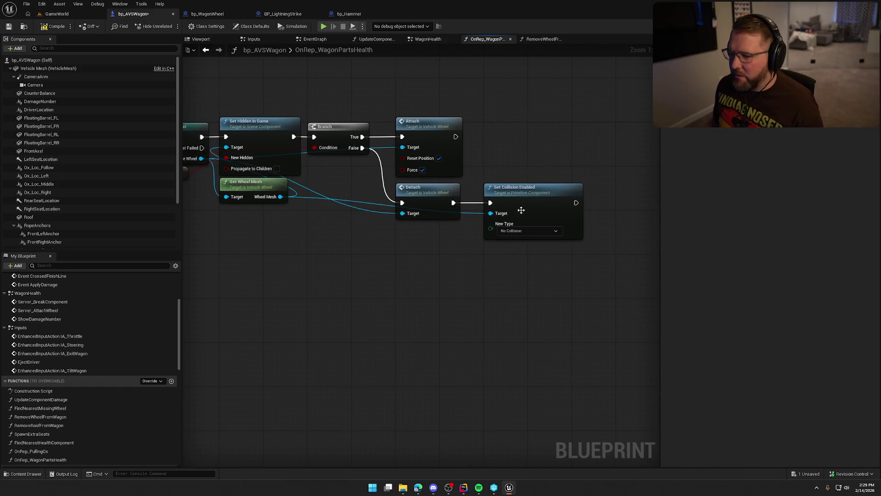
mouse_move(327, 287)
left_mouse_down()
mouse_move(554, 275)
mouse_move(385, 282)
left_mouse_up()
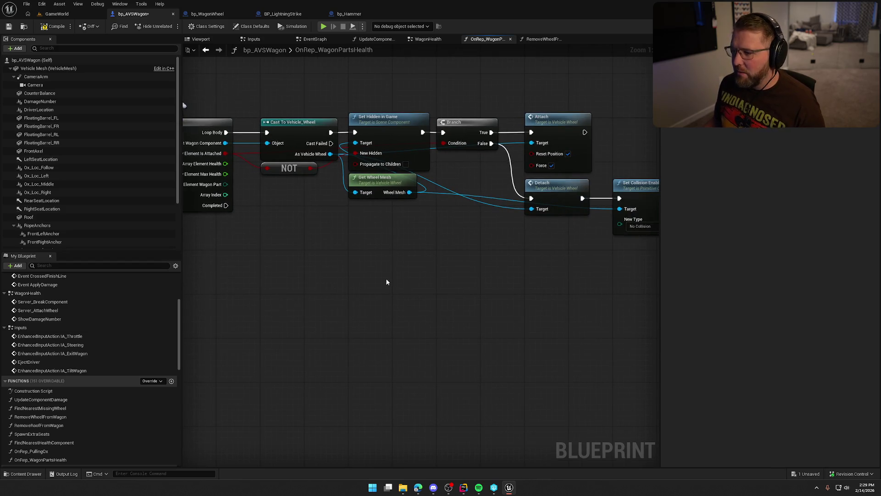
mouse_move(431, 265)
left_mouse_down()
mouse_move(570, 264)
mouse_move(370, 265)
mouse_move(423, 258)
mouse_move(398, 255)
left_mouse_up()
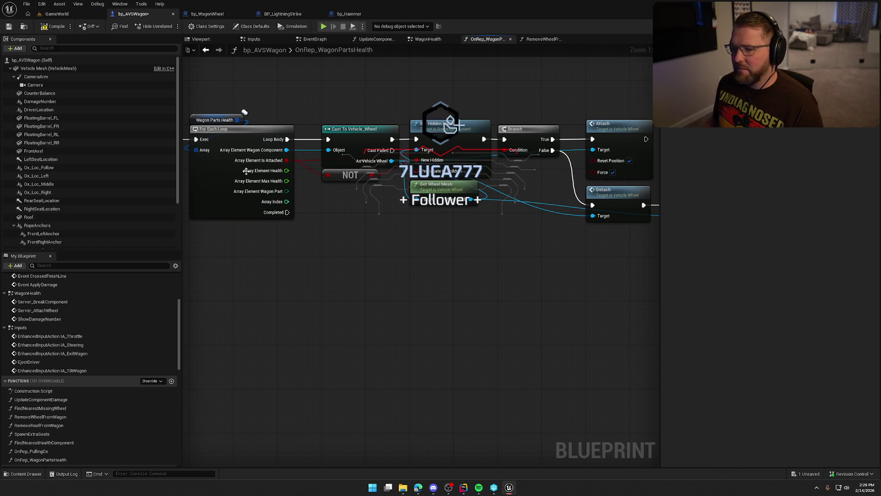
Save the bp_AVSWagon blueprint with Ctrl+S.
key("ctrl+s")
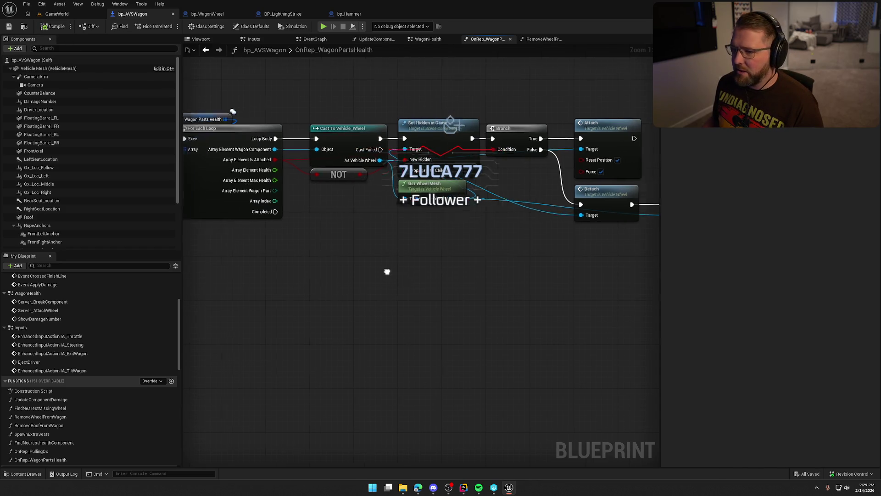
left_click_drag(351, 254, 292, 264)
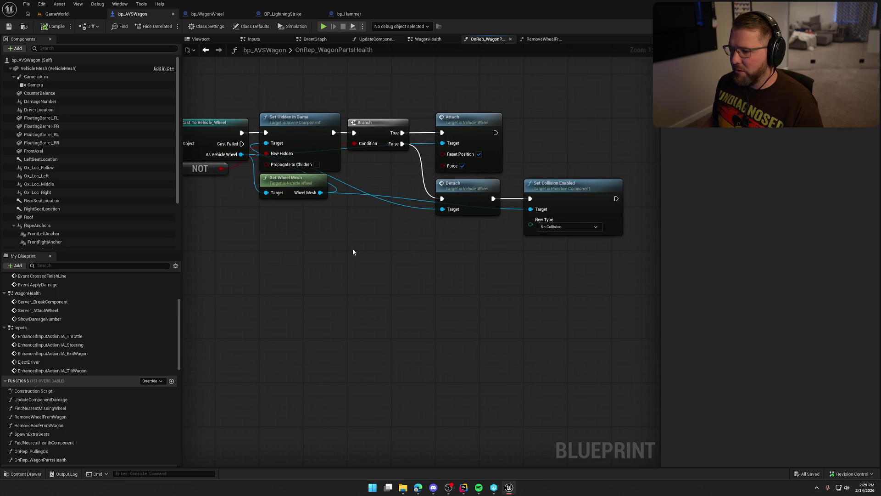
mouse_move(375, 247)
left_mouse_down()
mouse_move(315, 265)
mouse_move(401, 256)
mouse_move(443, 269)
mouse_move(392, 285)
left_mouse_up()
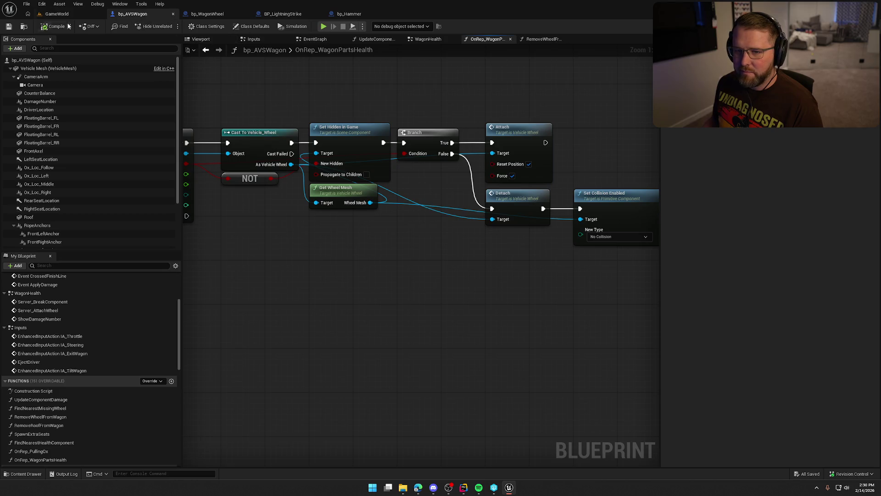
Play-test GameWorld to check a wheel comes off the wagon, then return to OnRep_WagonPartsHealth.
left_click(541, 40)
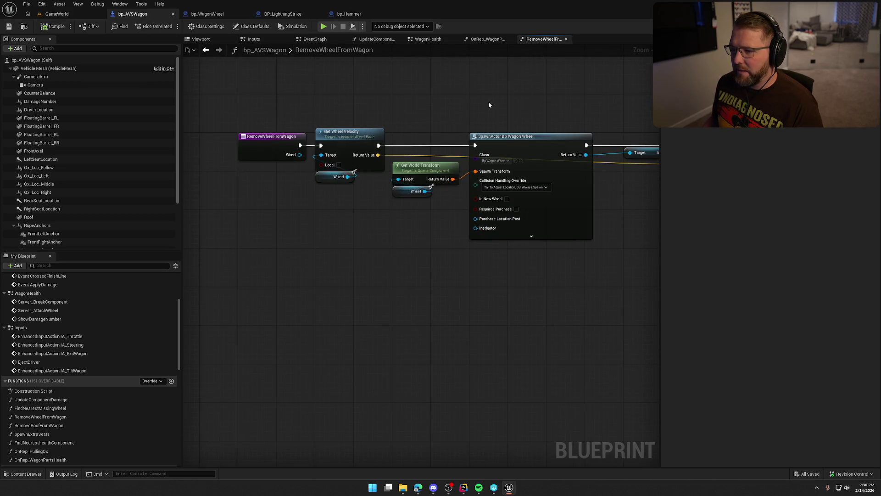
left_click(77, 17)
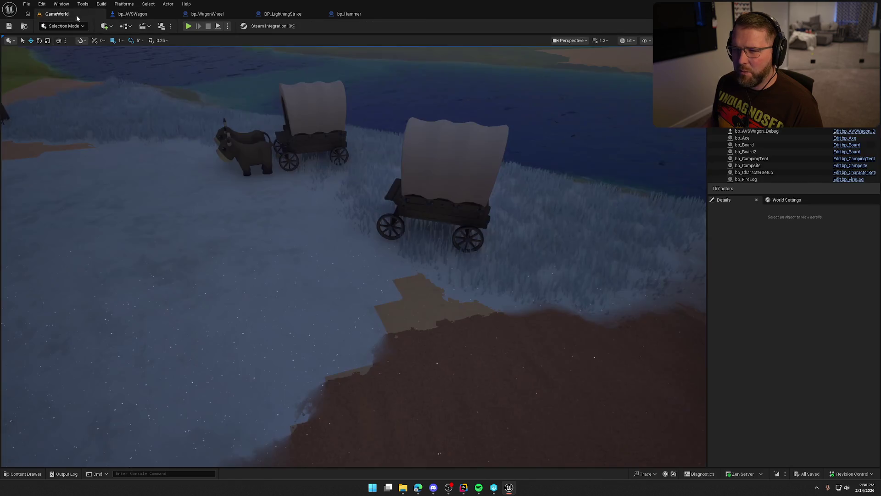
left_click(189, 26)
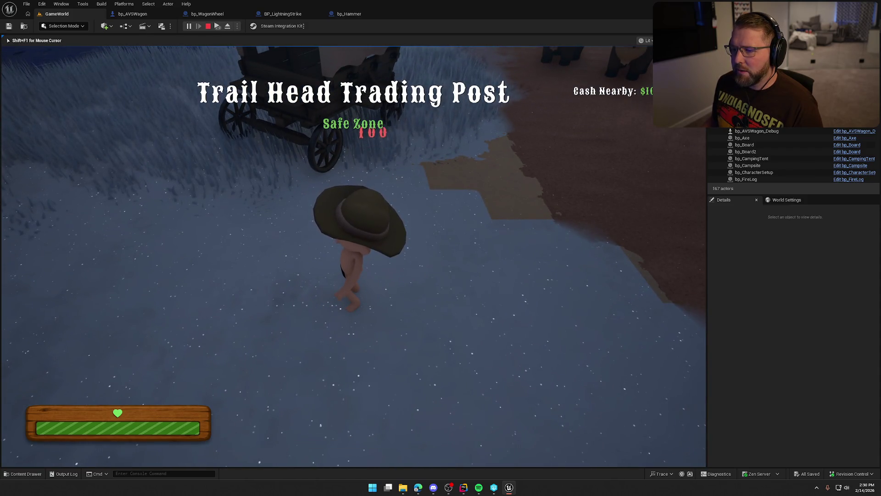
key("e")
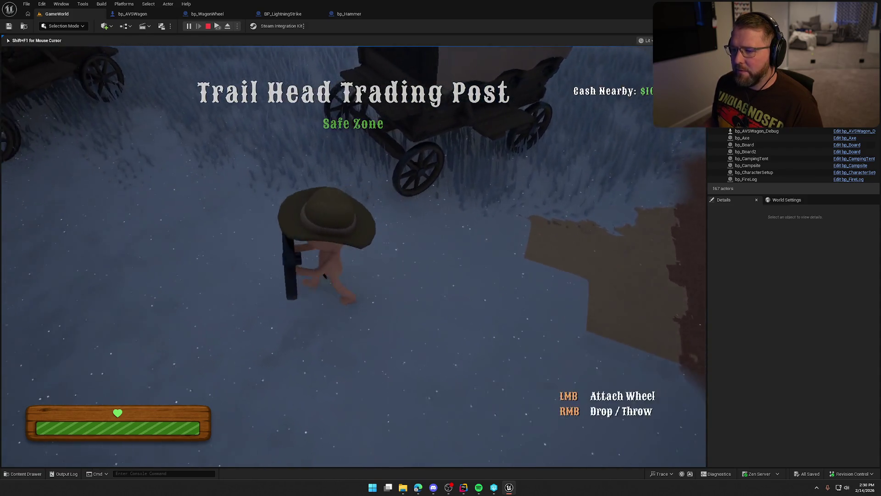
key("w")
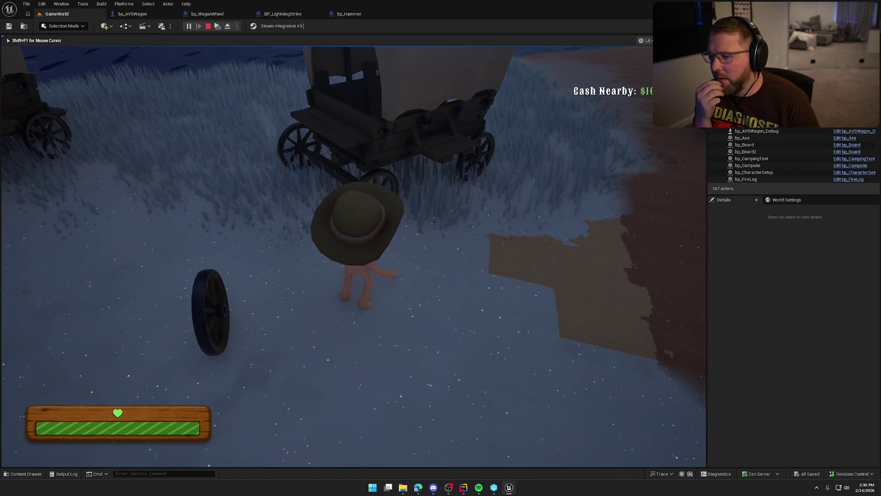
key("s")
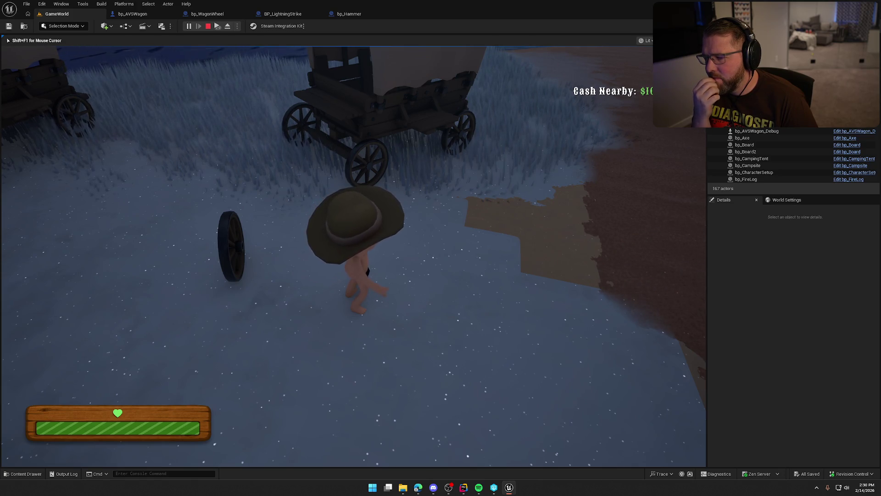
key("Escape")
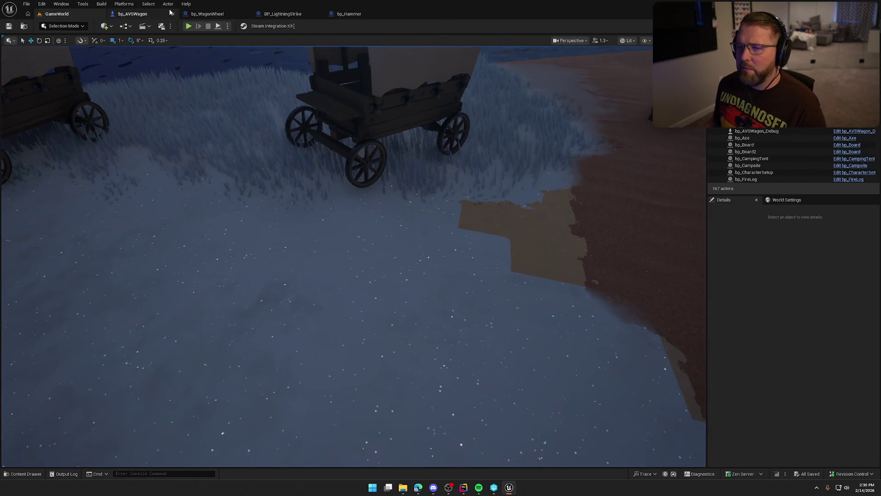
left_click(132, 14)
left_click(486, 40)
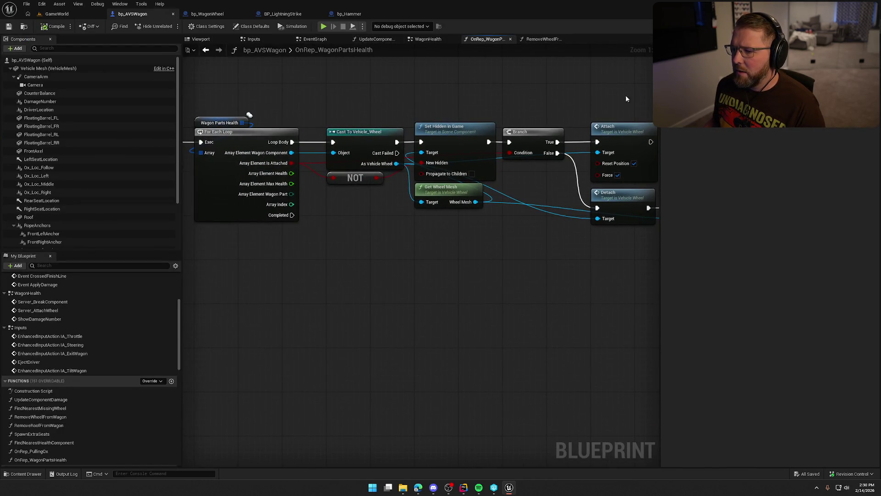
Add a Print String after the Cast To Vehicle_Wheel node, printing a boolean converted to text.
mouse_move(424, 140)
left_mouse_down()
mouse_move(417, 93)
mouse_move(426, 135)
mouse_move(418, 146)
mouse_move(431, 151)
mouse_move(411, 79)
left_mouse_up()
type("print")
key("Return")
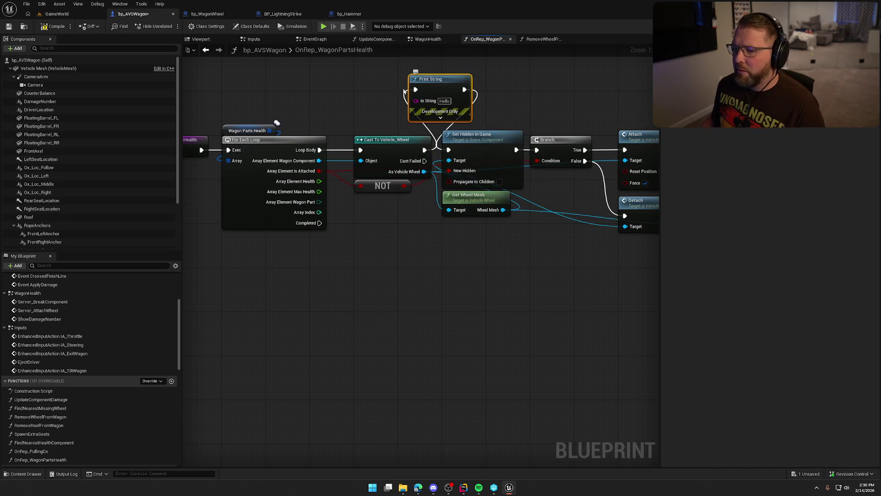
left_click_drag(411, 115, 416, 101)
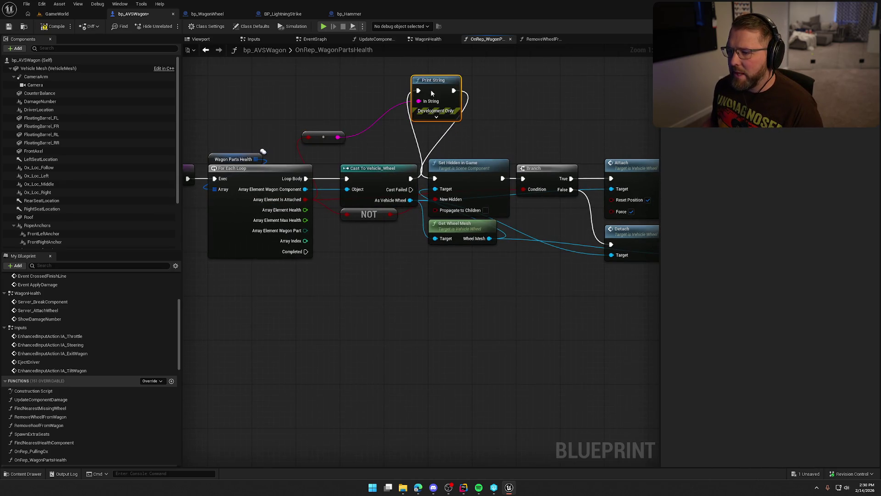
left_click(436, 117)
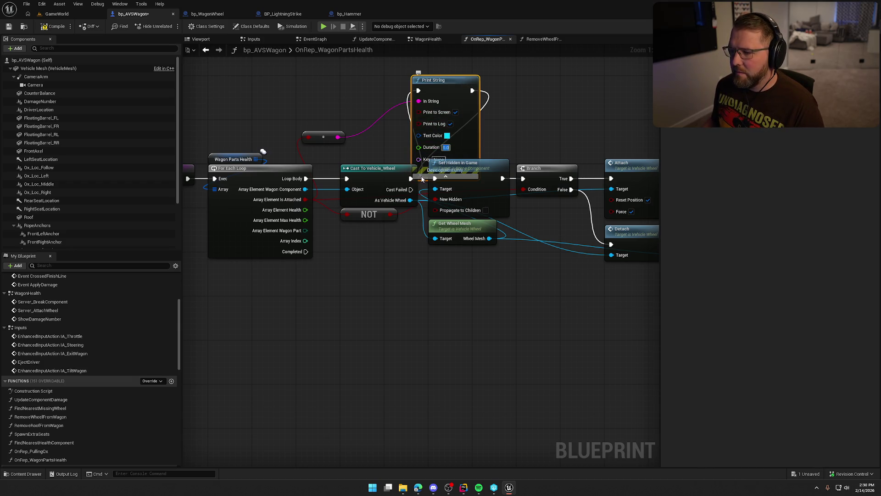
left_click(445, 176)
Compile and save bp_AVSWagon, then play-test the level near the wagon.
left_click(53, 26)
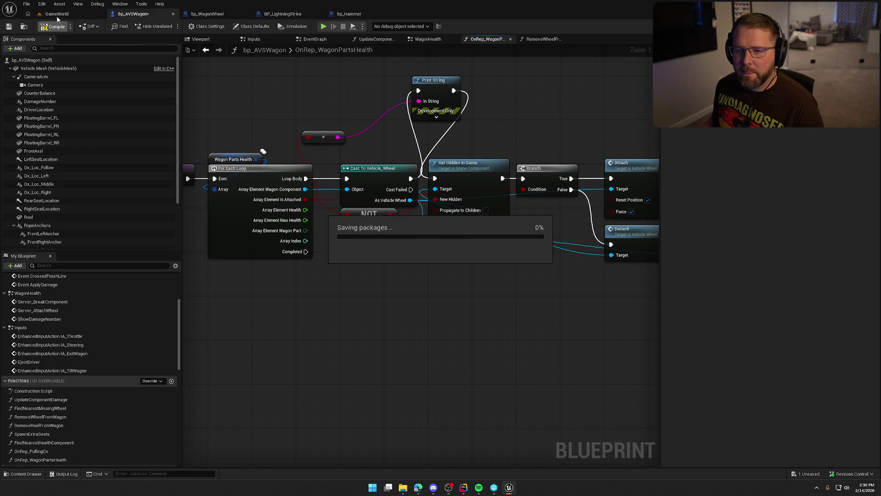
left_click(57, 14)
left_click(188, 26)
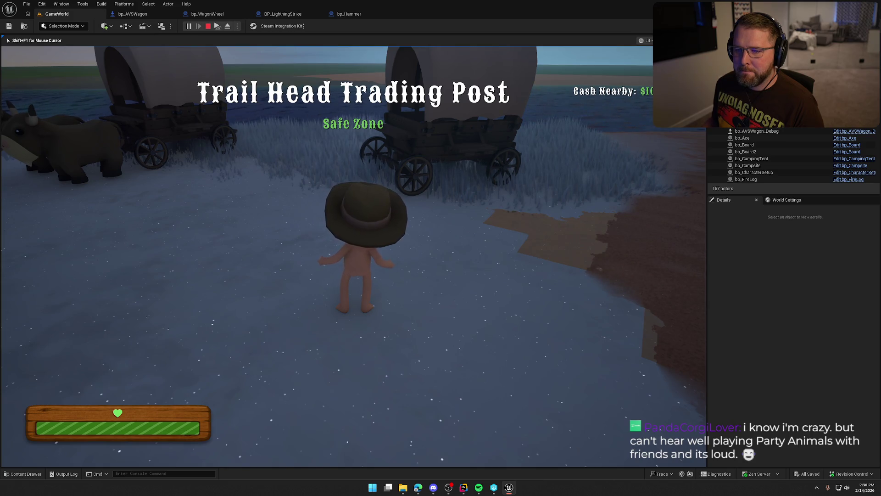
key("w")
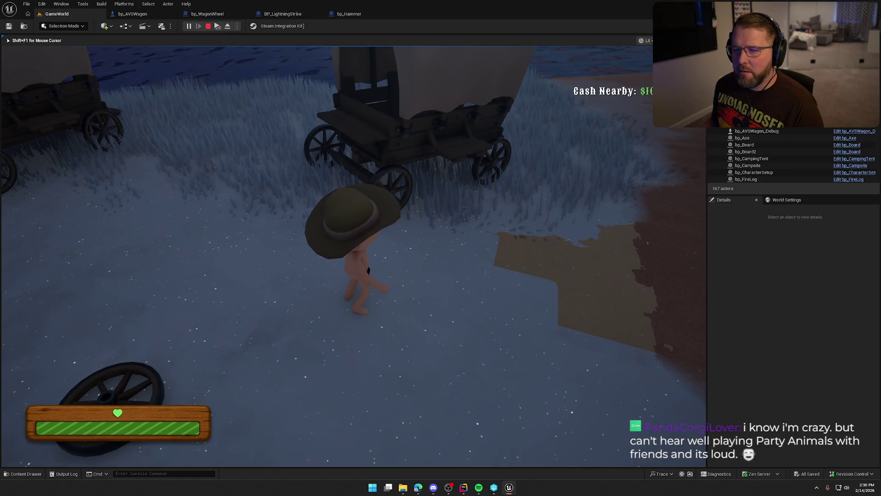
key("Escape")
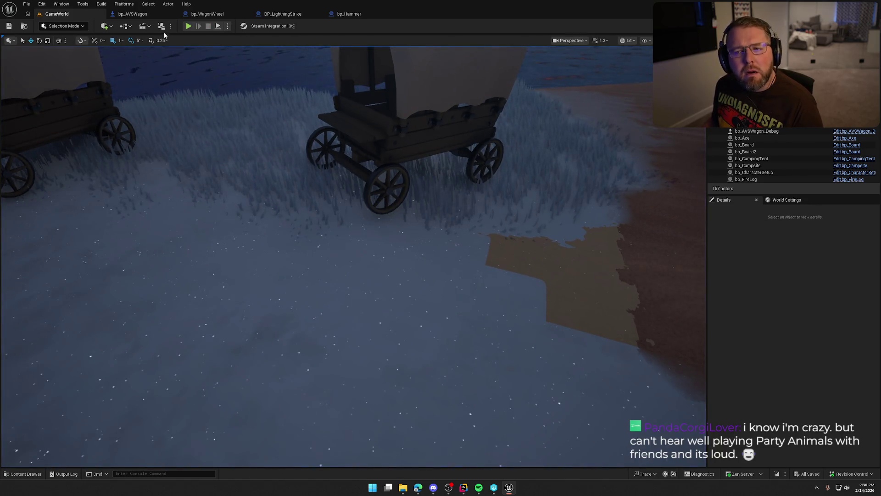
left_click(133, 14)
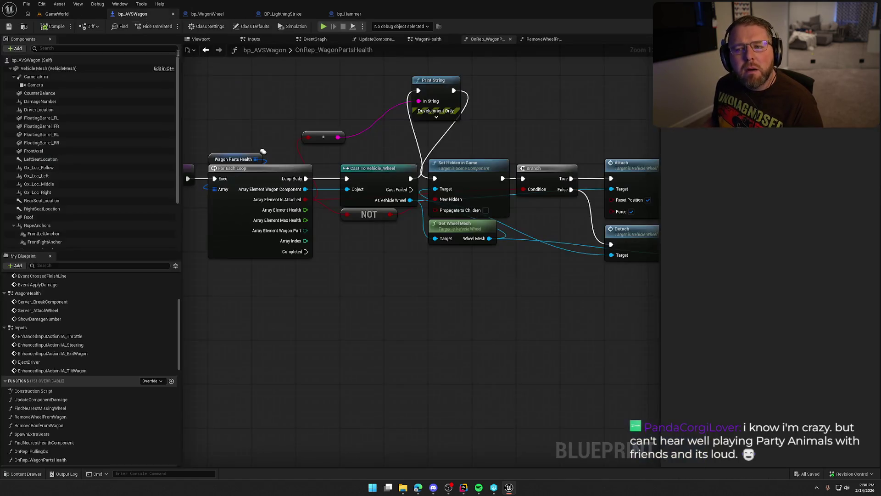
left_click(426, 39)
left_click(374, 39)
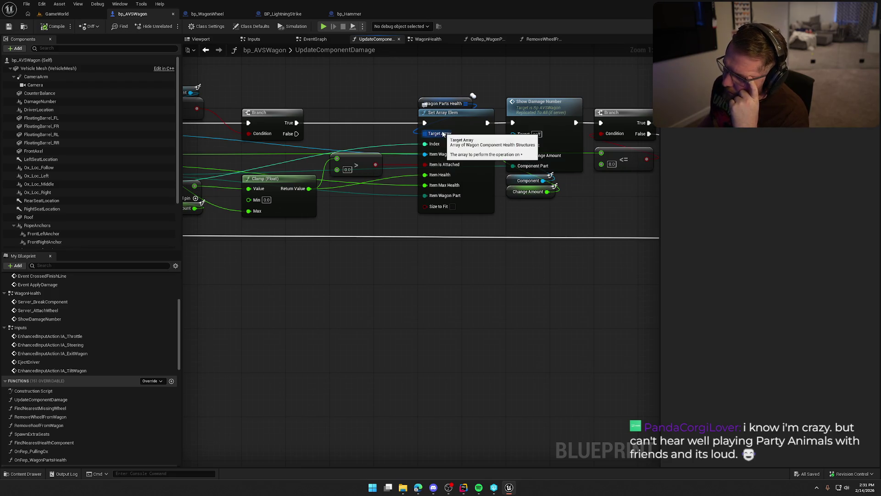
scroll(468, 100, "down", 1)
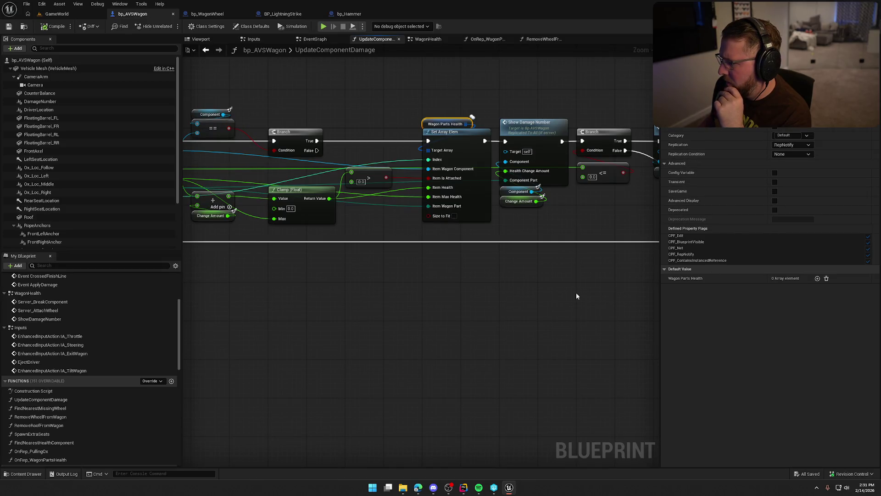
left_click_drag(436, 290, 485, 281)
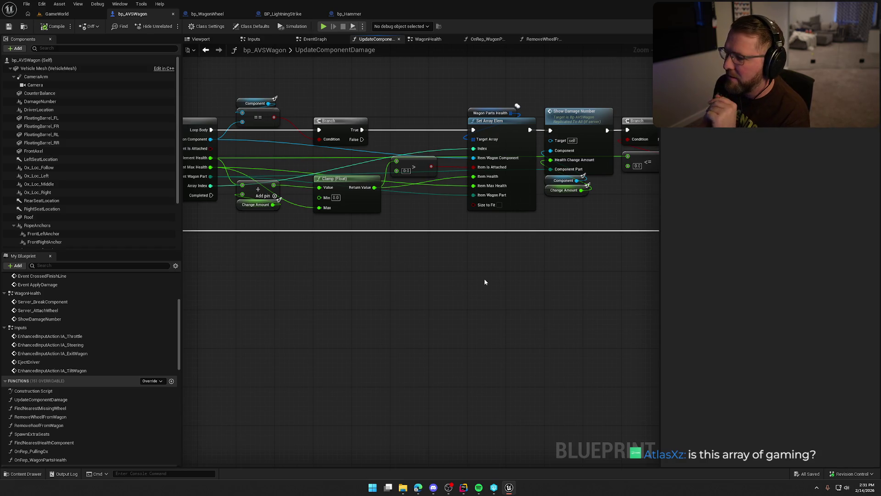
left_click_drag(485, 281, 512, 279)
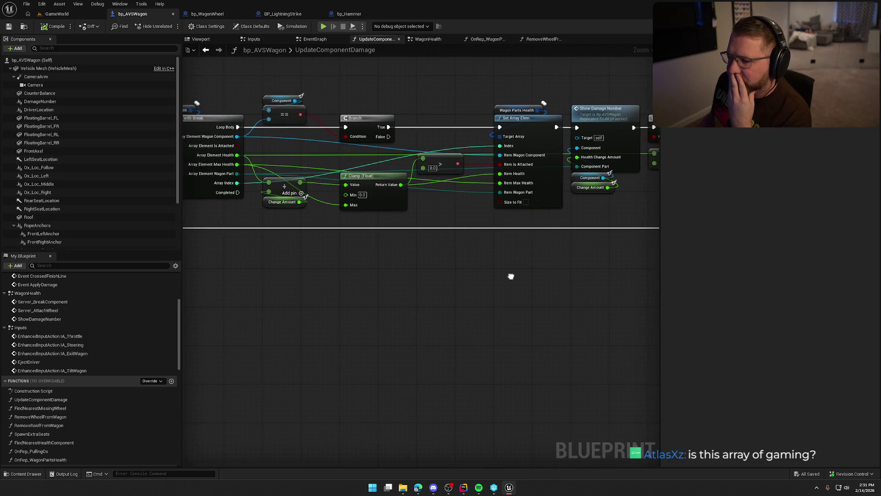
scroll(511, 279, "down", 1)
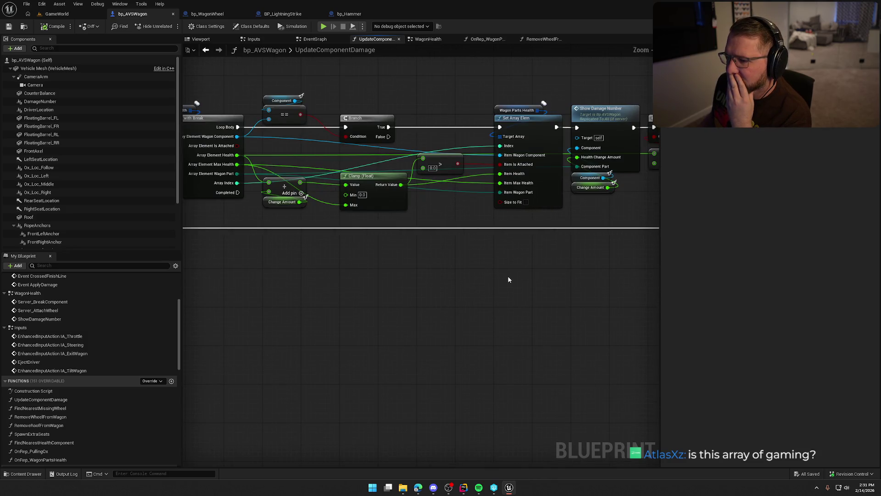
left_click_drag(483, 97, 553, 271)
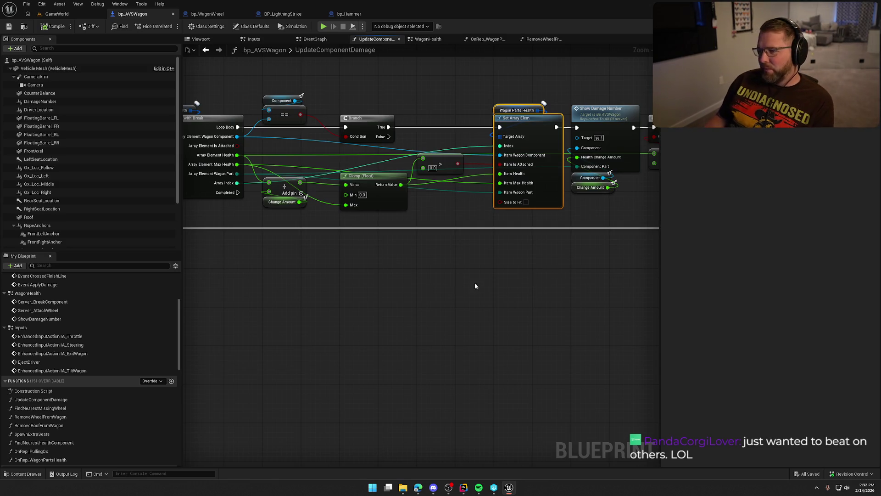
left_click(456, 283)
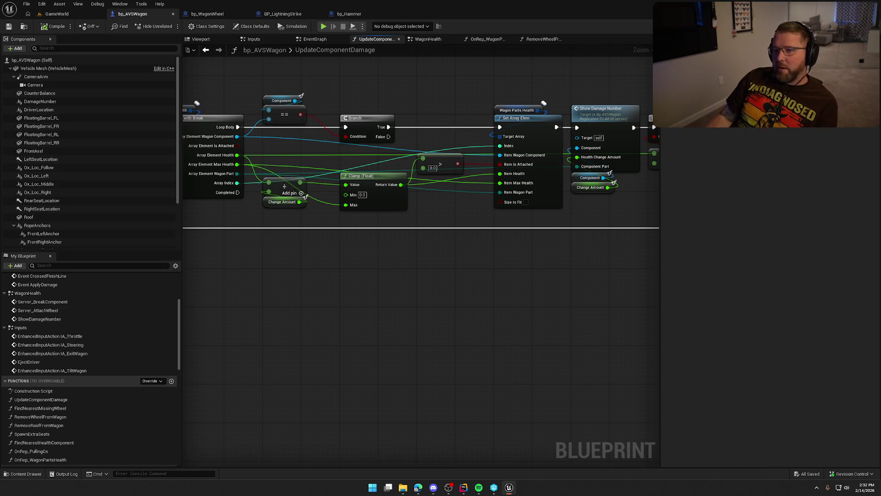
Route the cast straight into Set Hidden in Game, delete the reroute, and fire Print String from the OnRep event.
left_click(488, 39)
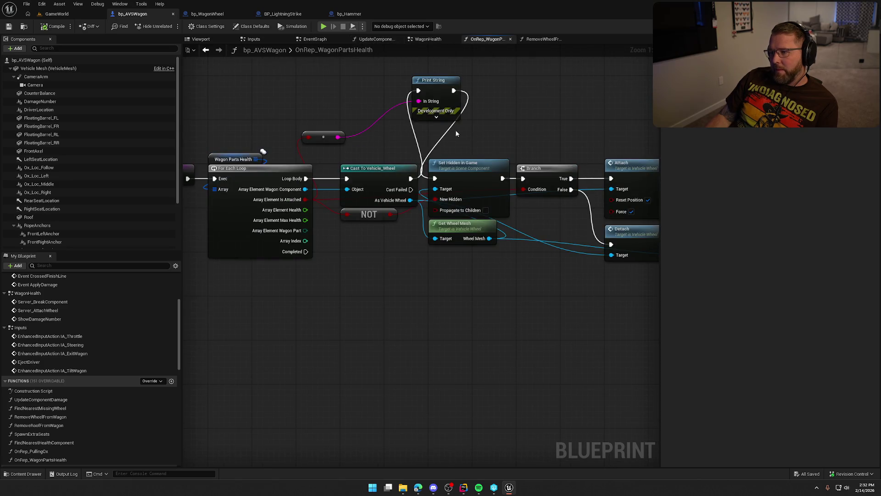
left_click_drag(412, 179, 435, 179)
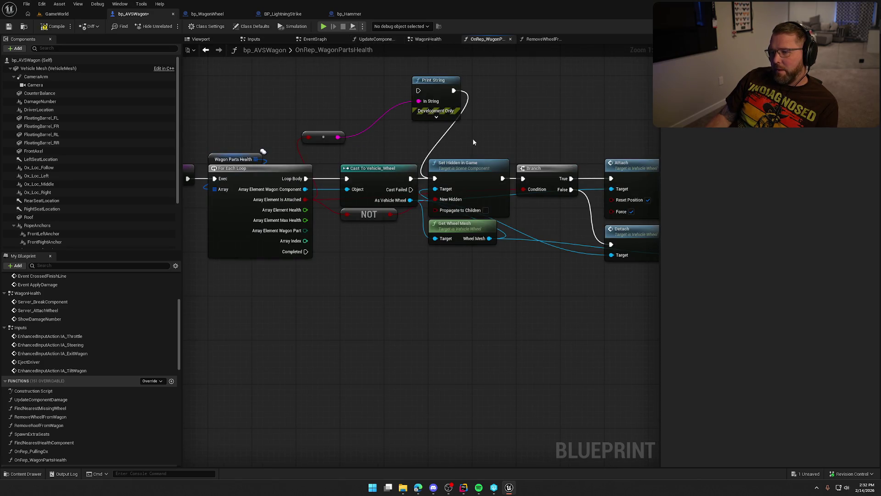
left_click(417, 89)
left_click(454, 91, "alt")
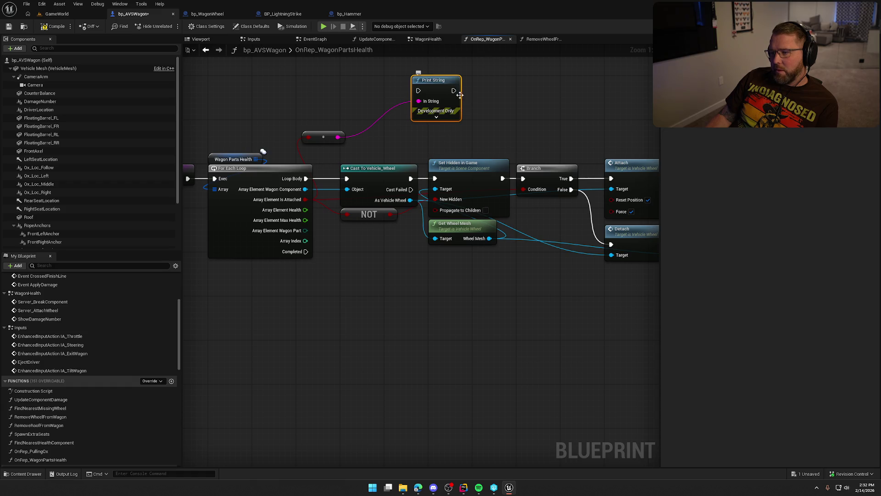
left_click(438, 136)
key("Delete")
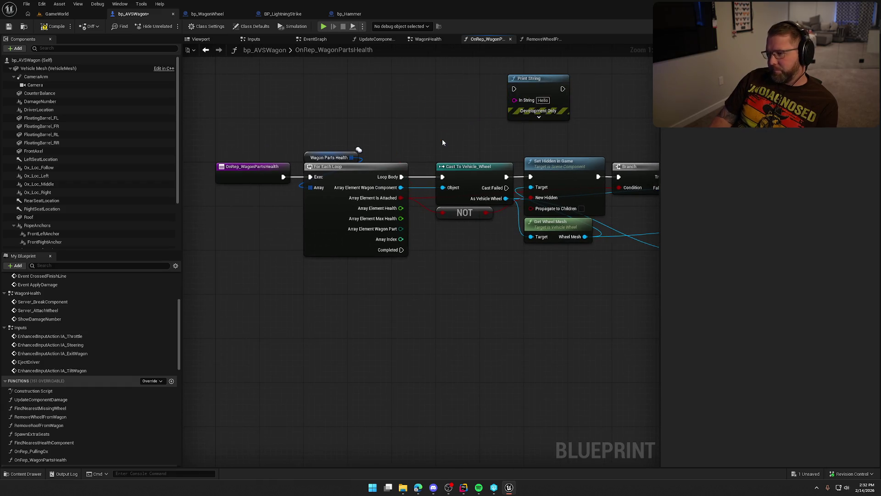
mouse_move(278, 176)
left_mouse_down()
mouse_move(514, 89)
mouse_move(301, 84)
mouse_move(318, 92)
mouse_move(305, 154)
mouse_move(310, 176)
left_mouse_up()
Compile and save, then play-test pulling a wheel off a wagon at the Trail Head Trading Post.
left_click(53, 26)
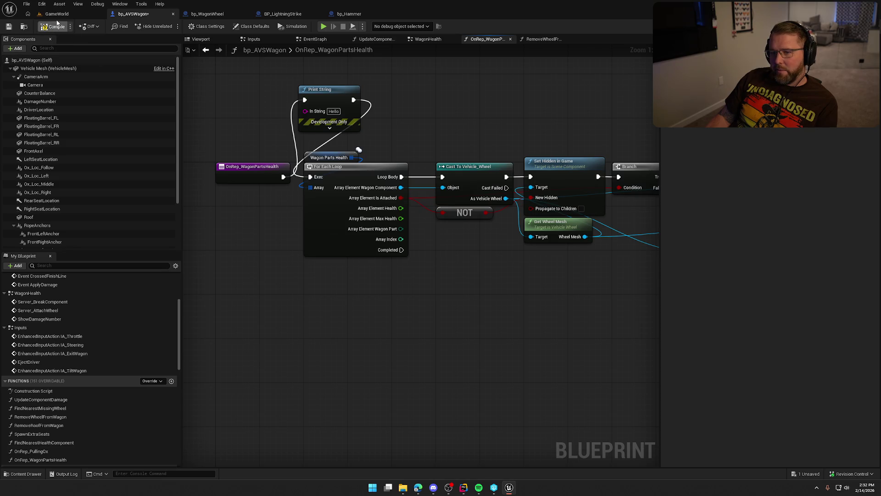
left_click(57, 13)
left_click(188, 26)
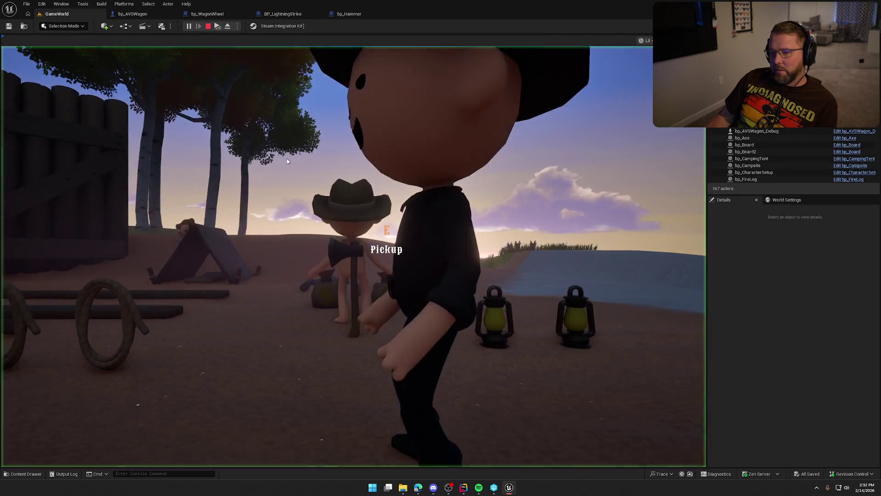
key("w")
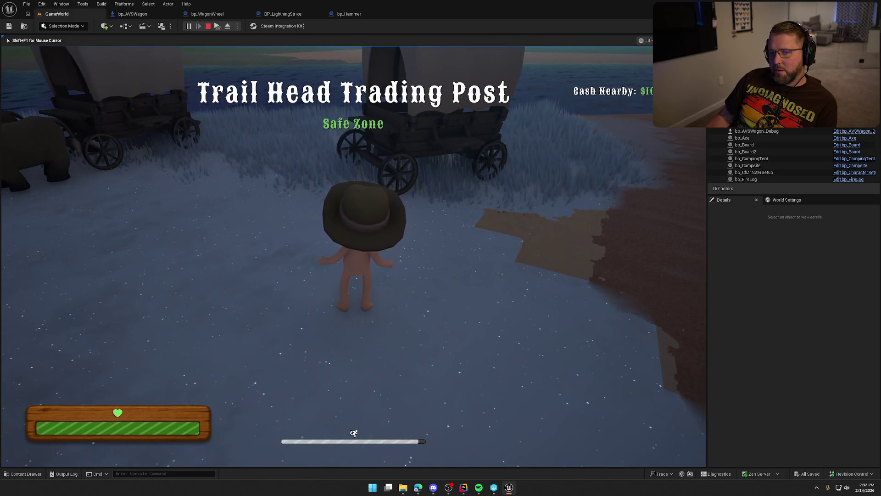
key("w")
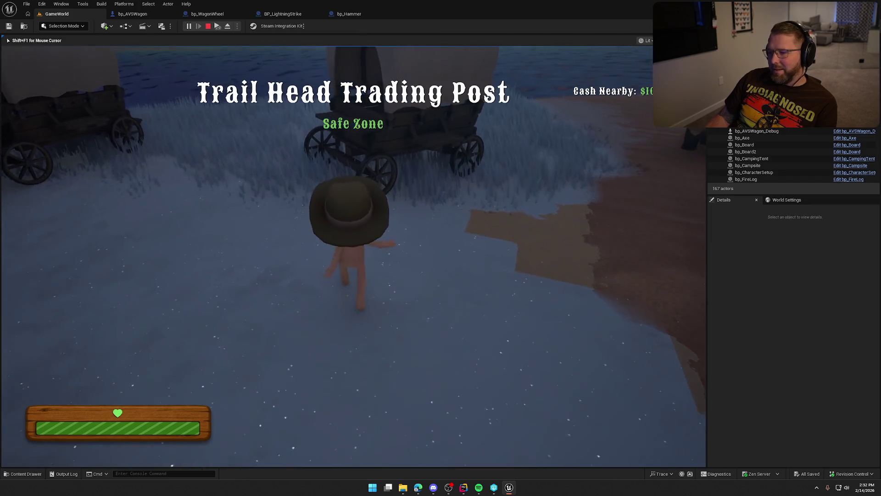
key("e")
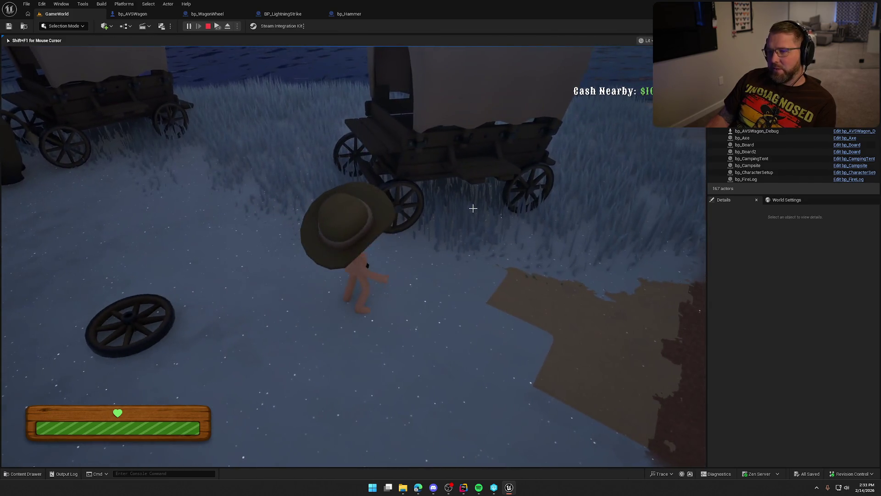
key("Escape")
left_click(147, 15)
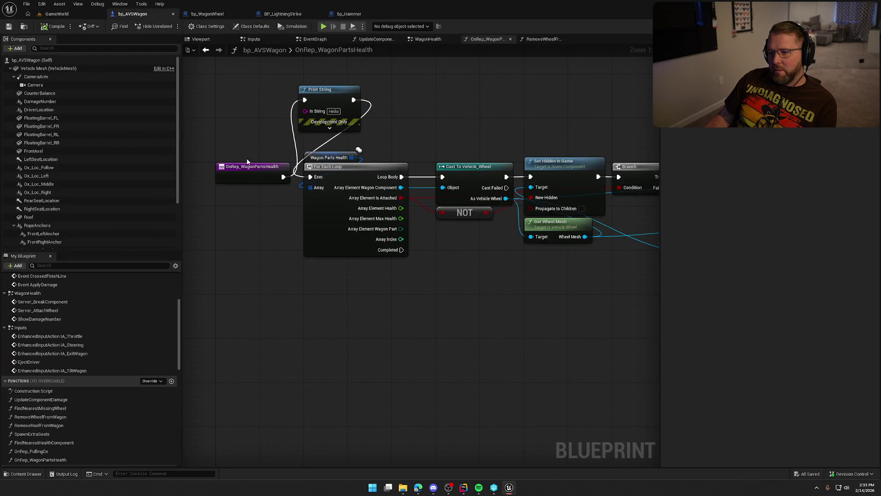
left_click(251, 174)
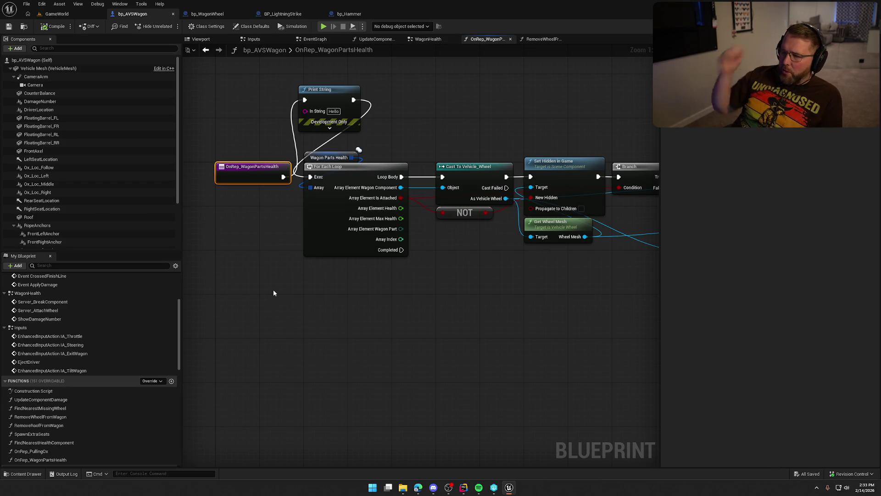
Show the EventGraph chain where BeginPlay waits 5.0 s, then deals -100 damage to Wagon Wheel FL.
left_click(315, 40)
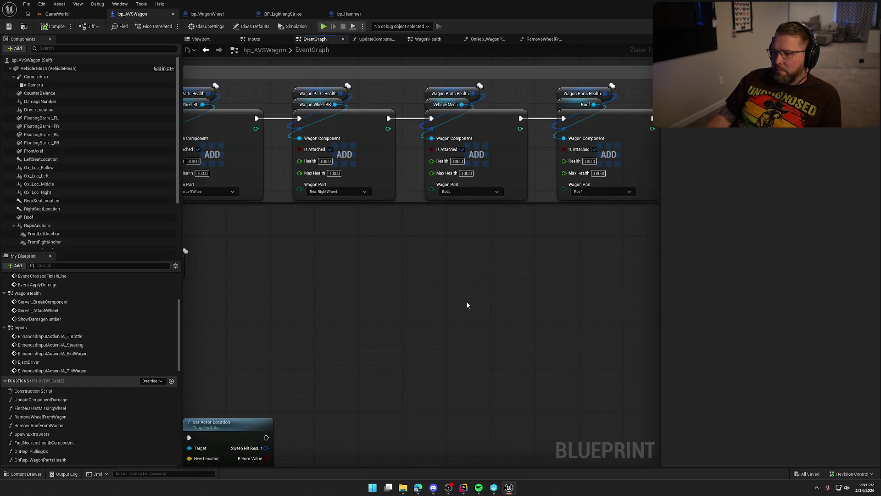
mouse_move(422, 313)
left_mouse_down()
mouse_move(872, 328)
mouse_move(659, 317)
left_mouse_up()
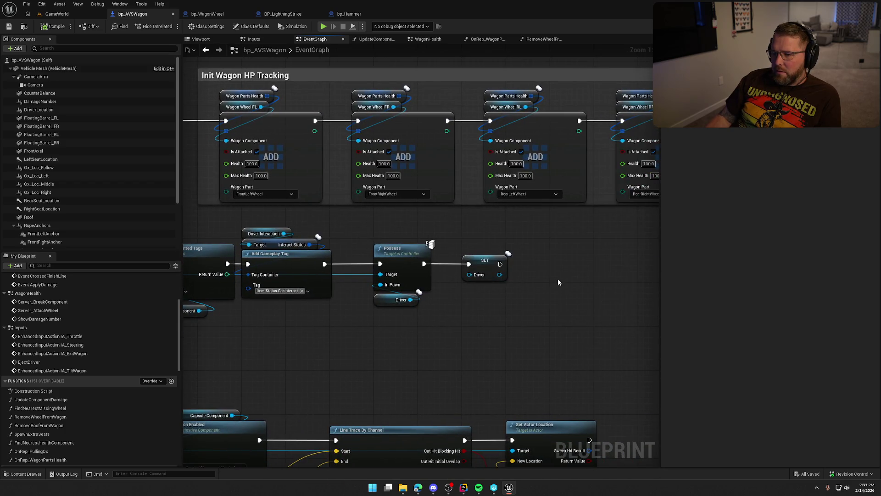
left_click_drag(594, 271, 307, 271)
left_click_drag(388, 271, 288, 310)
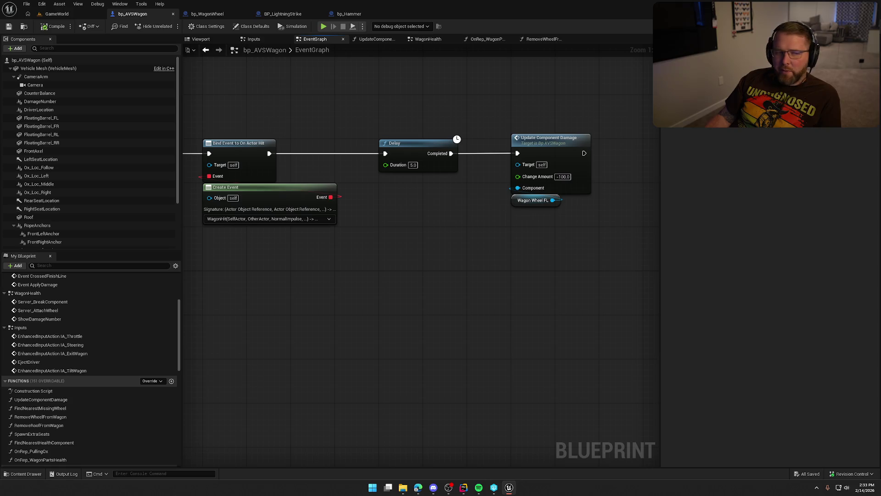
key("alt+Tab")
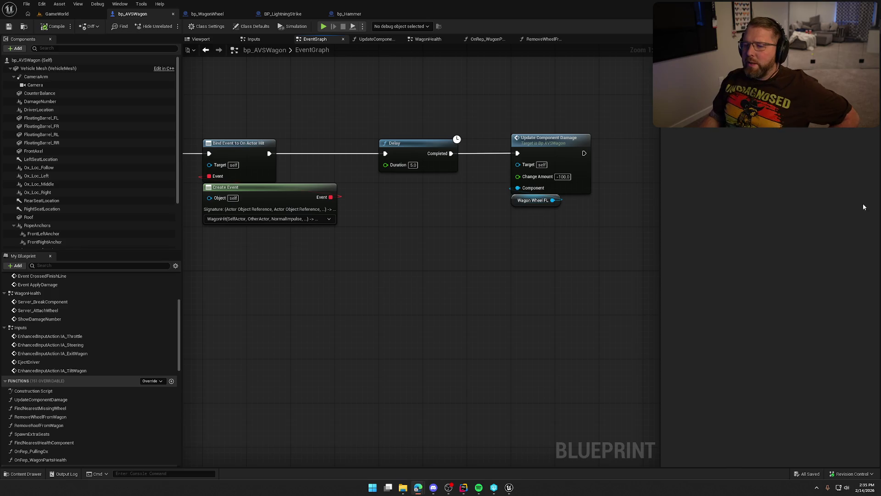
Review the Wagon Parts Health, OnRep_WagonPartsHealth and WagonHealth graphs, tidying the Print String node.
mouse_move(326, 279)
left_mouse_down()
mouse_move(438, 308)
mouse_move(556, 288)
left_mouse_up()
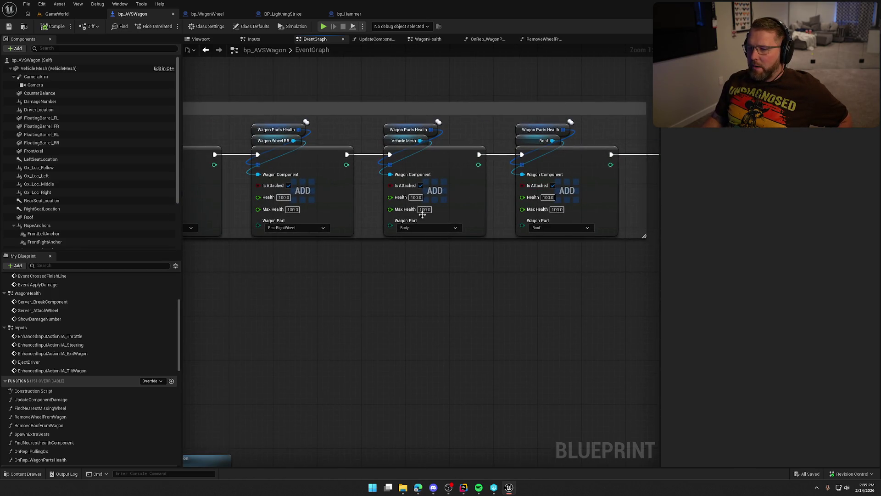
left_click_drag(421, 354, 656, 351)
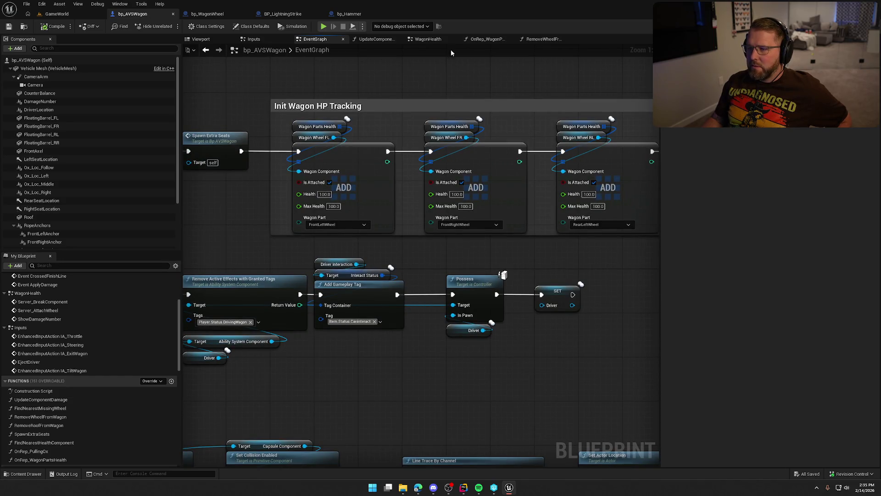
left_click(487, 40)
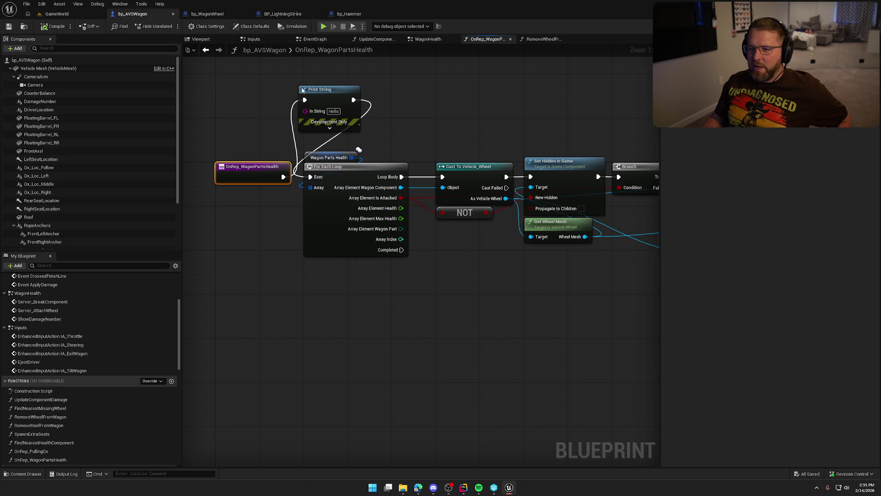
mouse_move(371, 107)
left_mouse_down()
mouse_move(463, 153)
mouse_move(397, 96)
left_mouse_up()
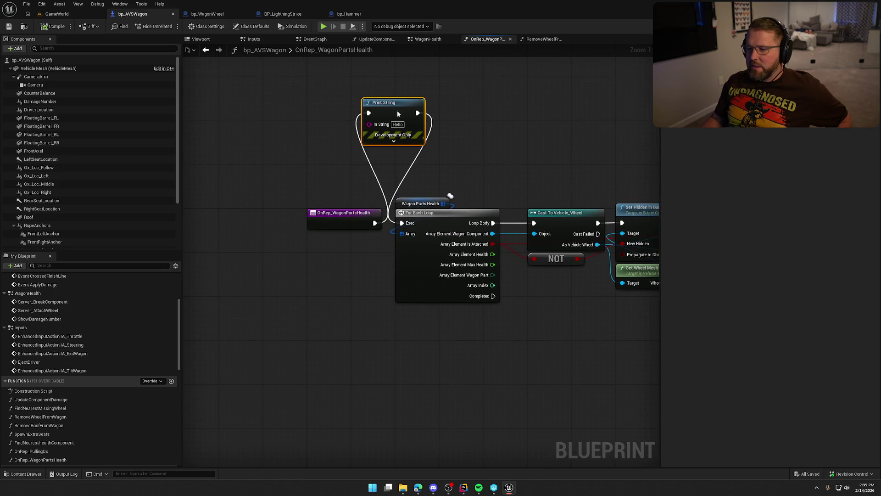
mouse_move(457, 141)
left_mouse_down()
mouse_move(352, 141)
mouse_move(396, 145)
left_mouse_up()
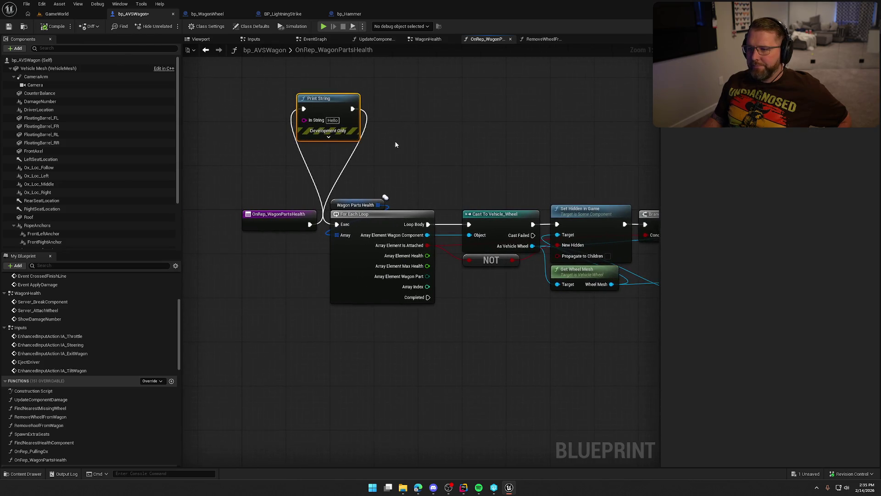
left_click(428, 41)
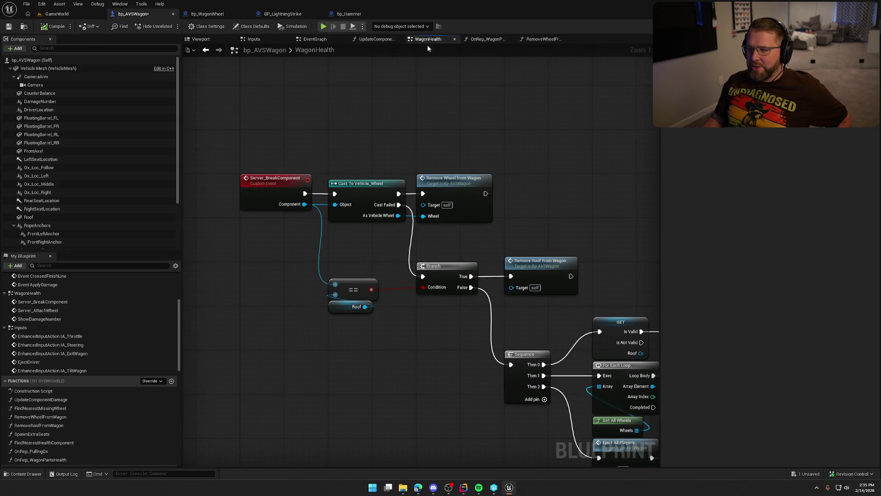
left_click(309, 41)
Start a play session in the GameWorld level to test the wagon damage.
scroll(354, 251, "down", 3)
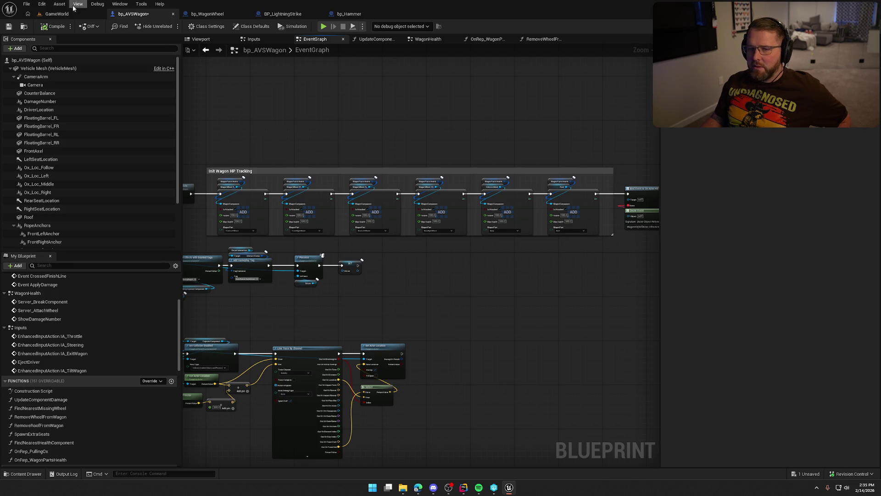
left_click(57, 14)
key("alt+p")
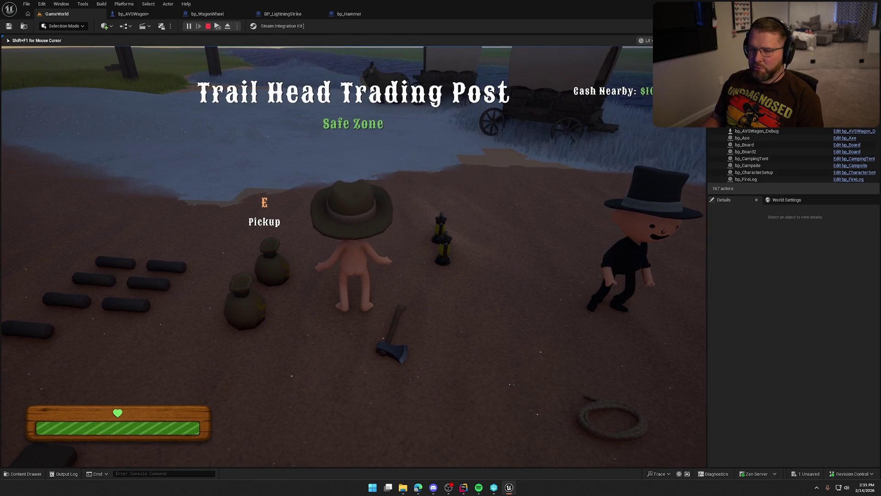
Stop playing and switch to the ChatGPT answer recommending FFastArraySerializer.
key("Escape")
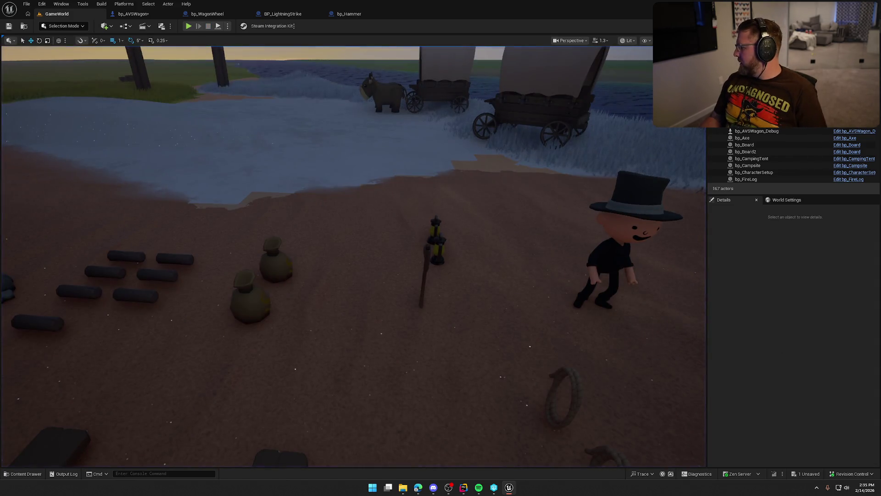
key("alt+Tab")
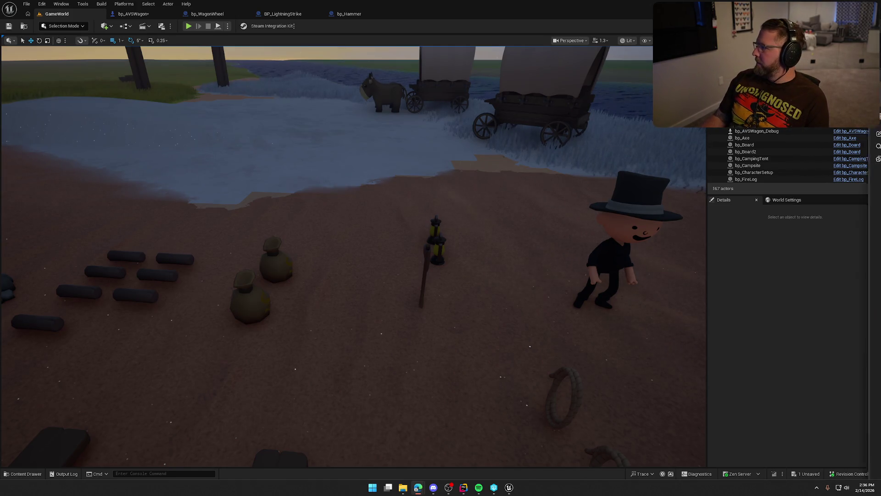
key("alt+Tab")
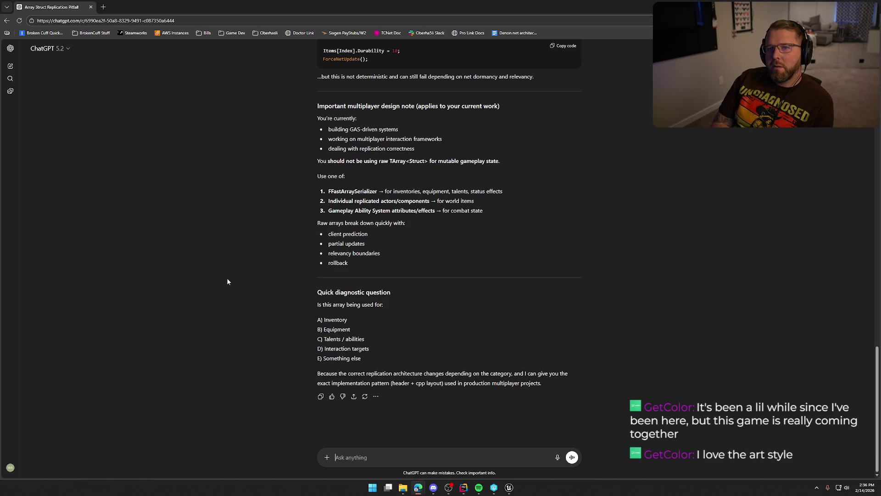
Switch from the ChatGPT tab back to the Unreal Editor's GameWorld level.
key("alt+Tab")
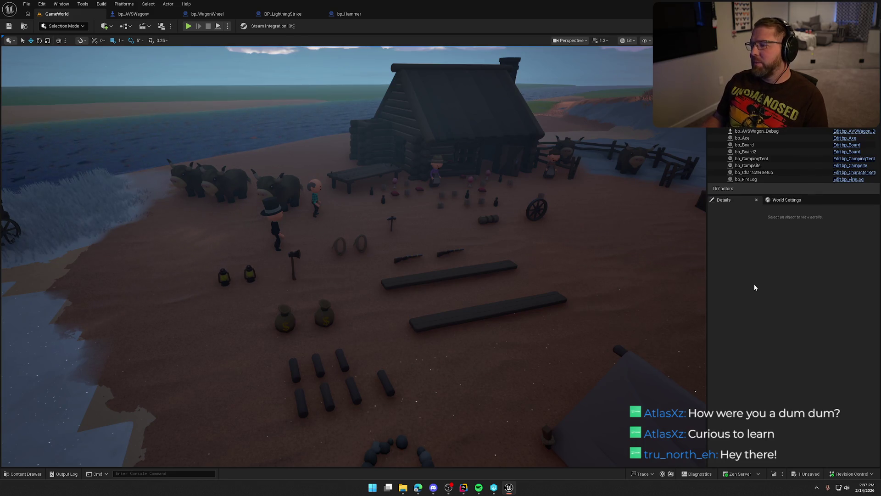
scroll(625, 267, "up", 3)
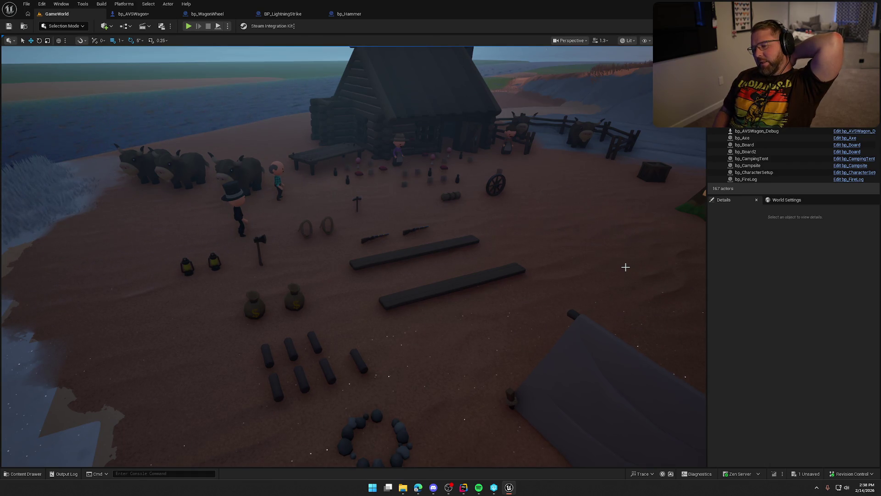
mouse_move(588, 270)
left_mouse_down()
mouse_move(588, 204)
mouse_move(583, 243)
left_mouse_up()
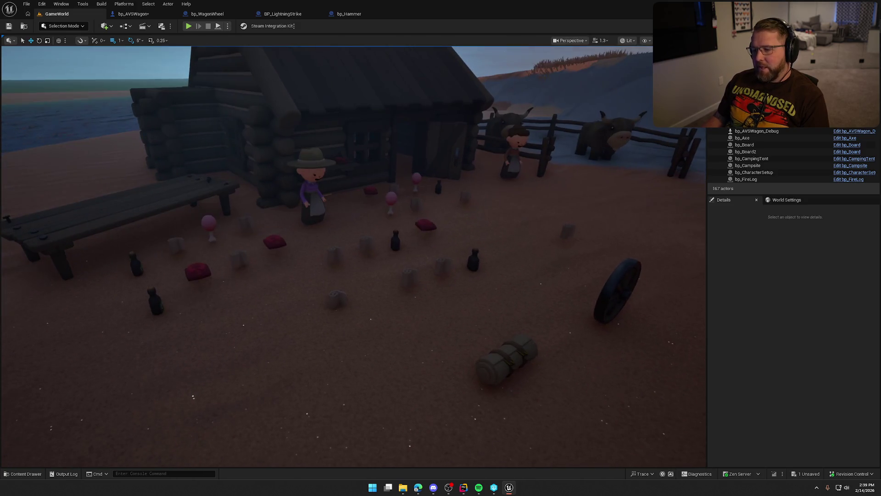
key("1")
key("2")
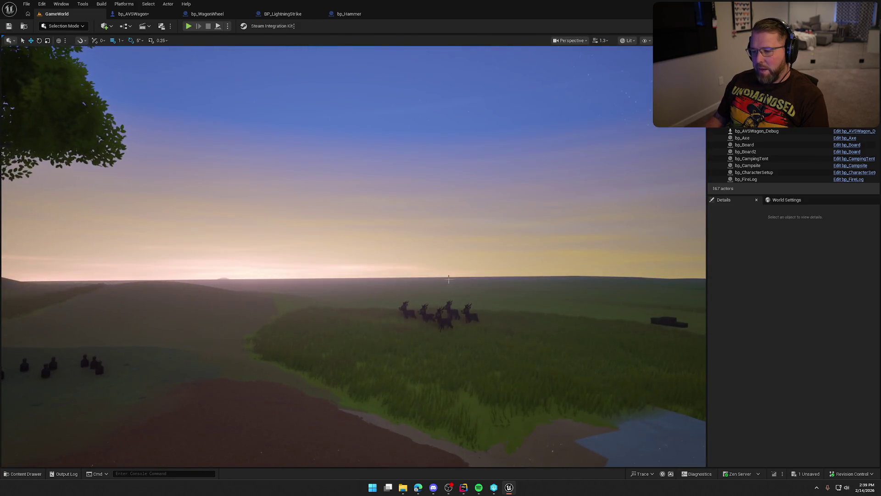
key("3")
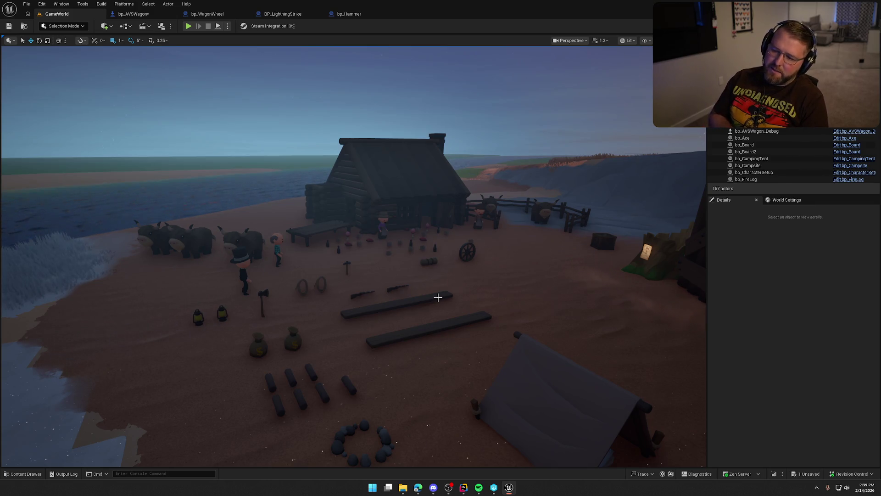
mouse_move(450, 252)
left_mouse_down()
mouse_move(413, 275)
mouse_move(452, 270)
left_mouse_up()
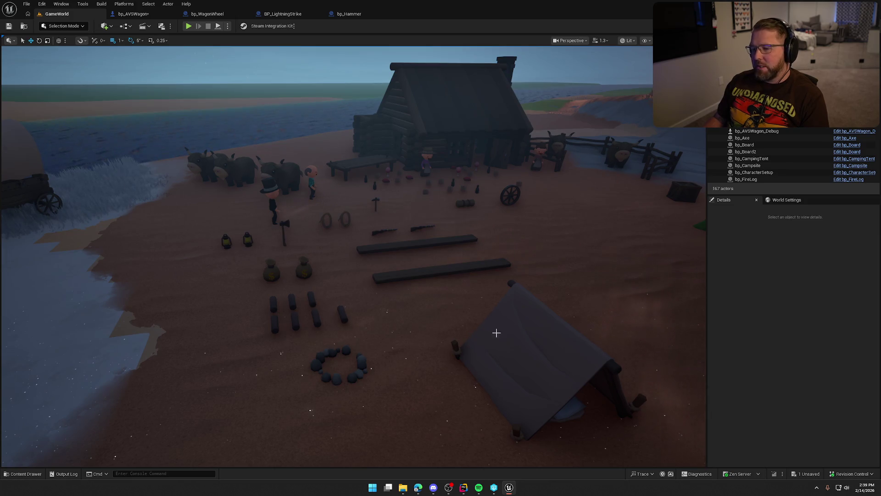
key("1")
key("2")
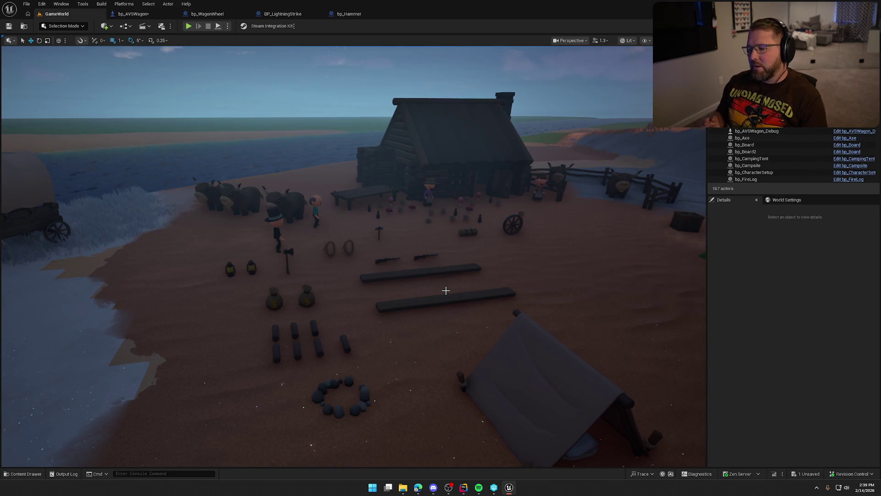
mouse_move(446, 290)
left_mouse_down()
mouse_move(450, 303)
mouse_move(447, 262)
mouse_move(459, 262)
left_mouse_up()
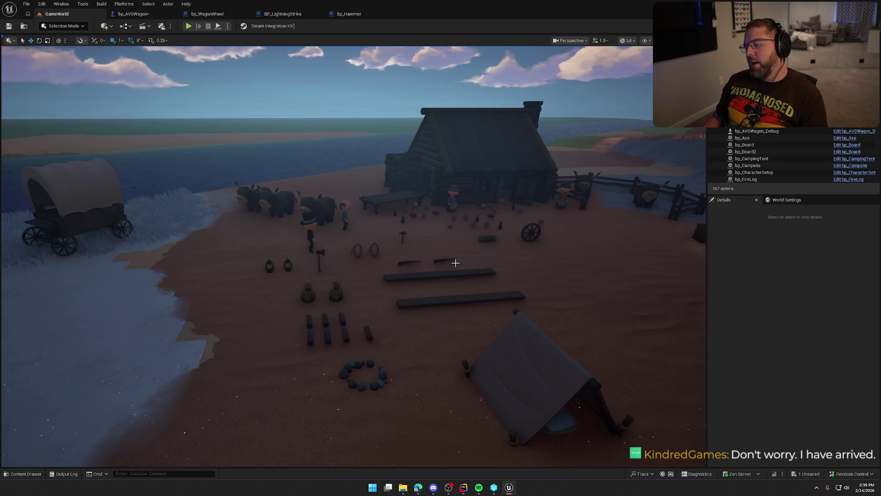
left_click_drag(456, 262, 456, 263)
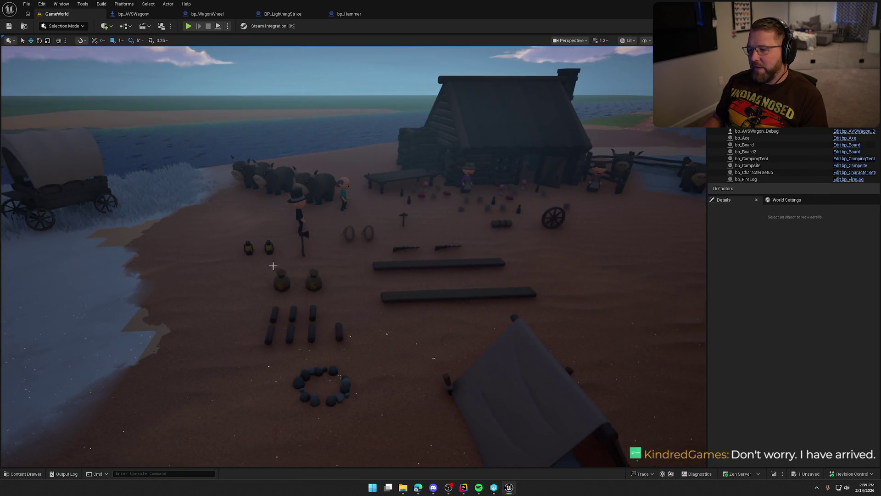
left_click_drag(462, 225, 470, 231)
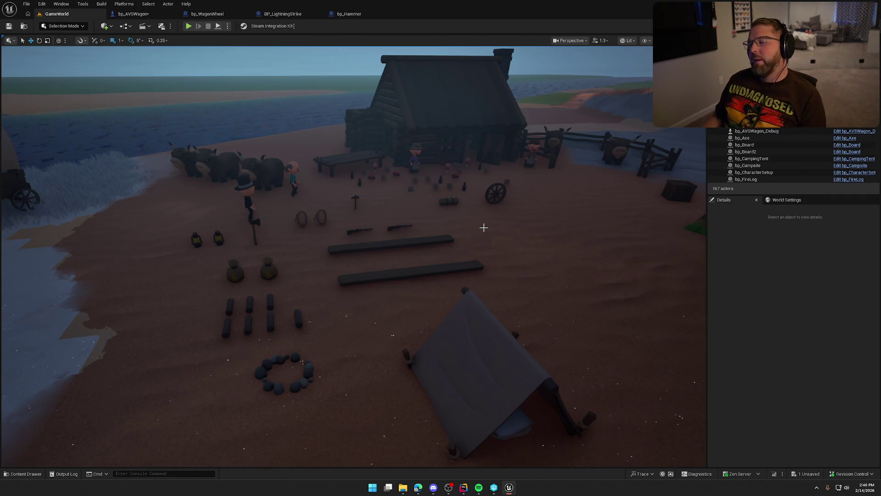
key("1")
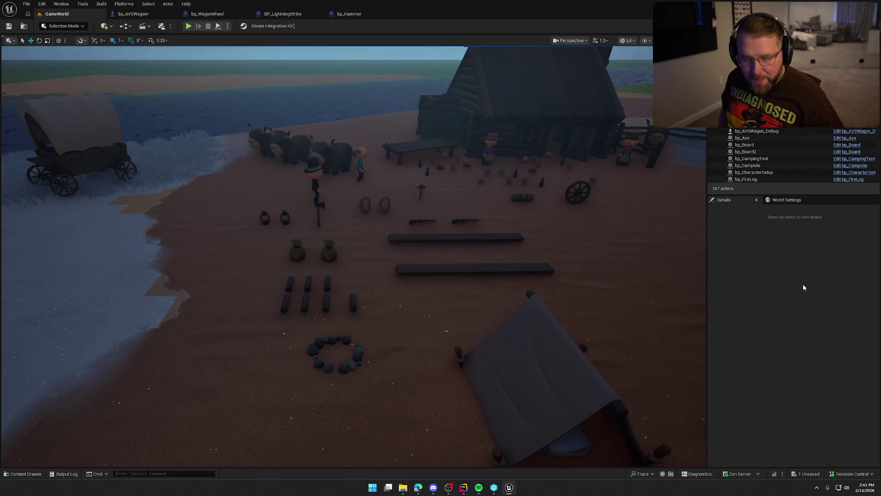
Fly over the island and campsite, then bring the browser with Berry Bury Berry's Steam page forward.
left_click_drag(474, 268, 413, 255)
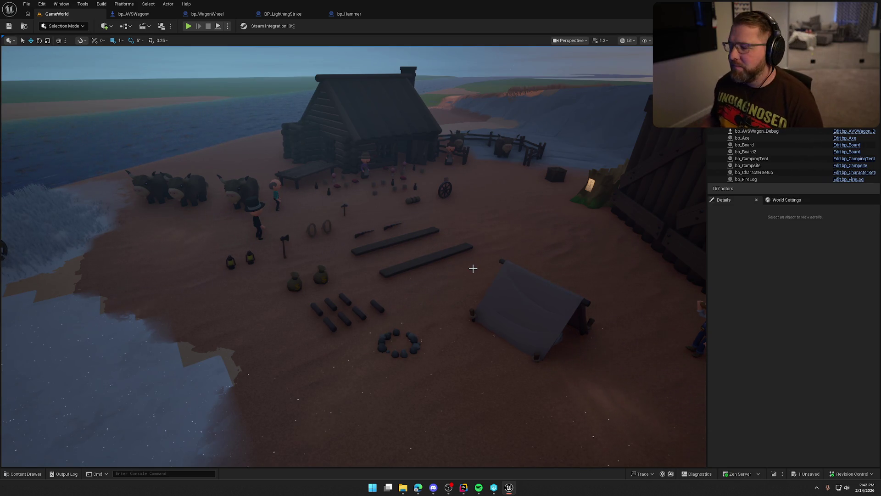
mouse_move(433, 265)
left_mouse_down()
mouse_move(433, 250)
mouse_move(429, 266)
left_mouse_up()
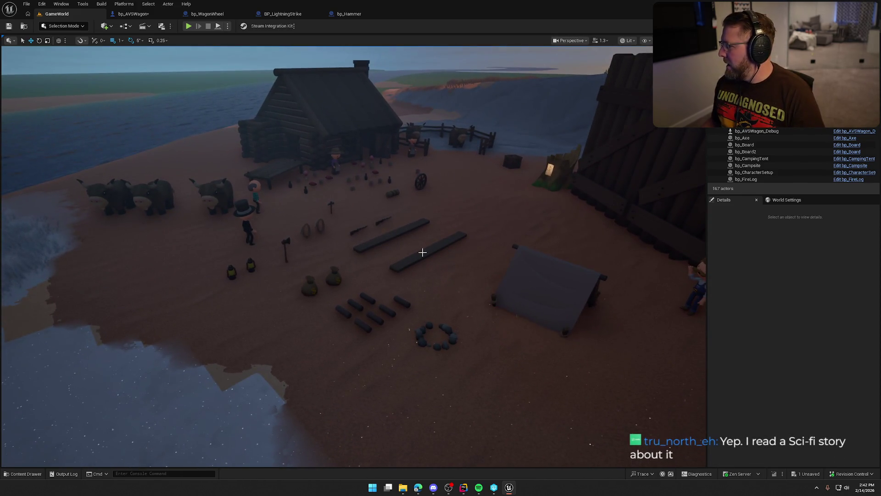
mouse_move(879, 110)
left_mouse_down()
mouse_move(372, 107)
mouse_move(879, 110)
mouse_move(357, 73)
mouse_move(358, 3)
left_mouse_up()
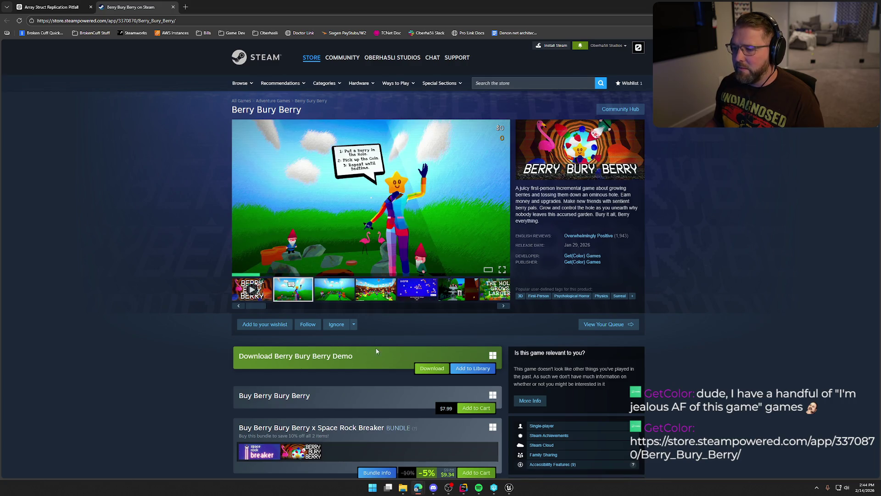
Browse Berry Bury Berry's screenshots, including the gnome tower, the growing hole and the SHOP.
left_click(411, 293)
left_click(374, 293)
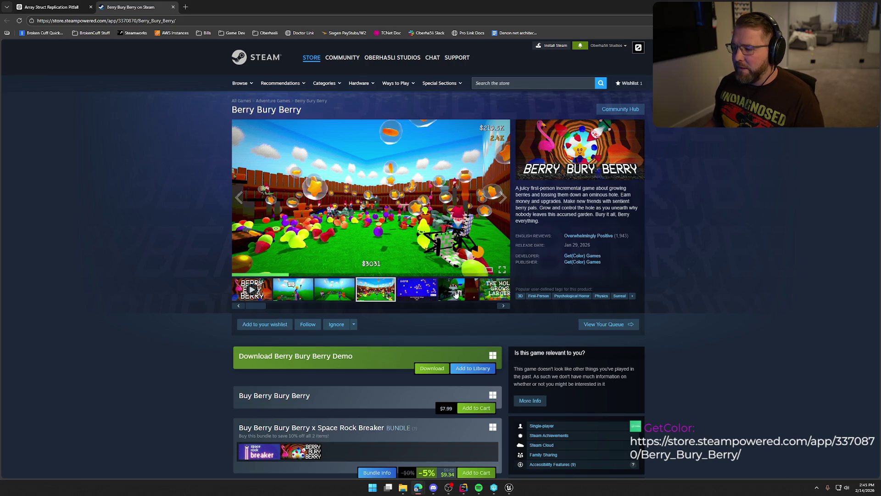
left_click(457, 294)
left_click(492, 293)
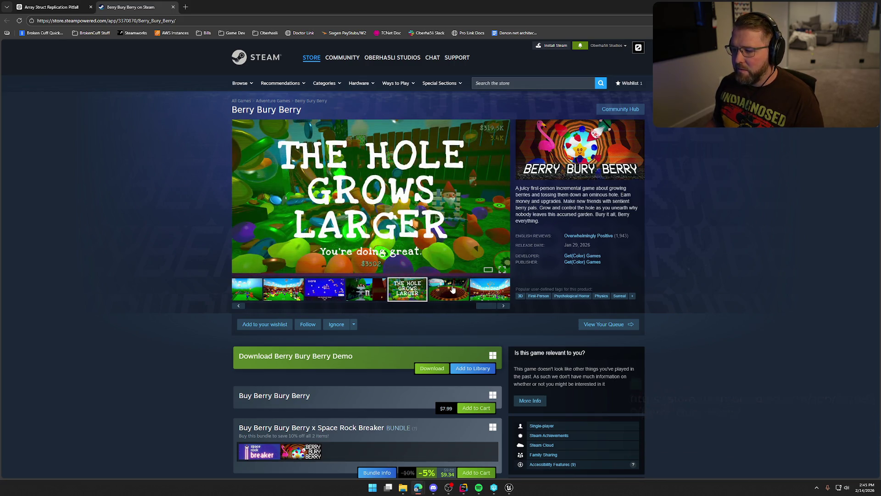
left_click(445, 286)
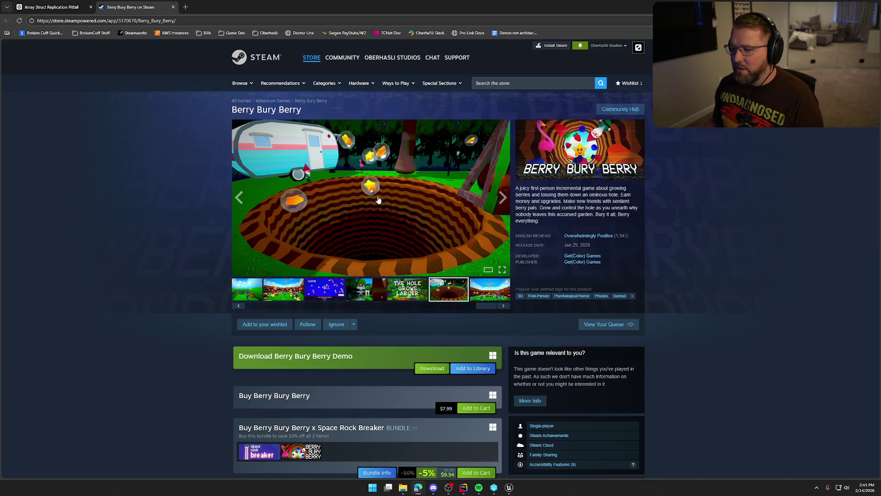
left_click(325, 289)
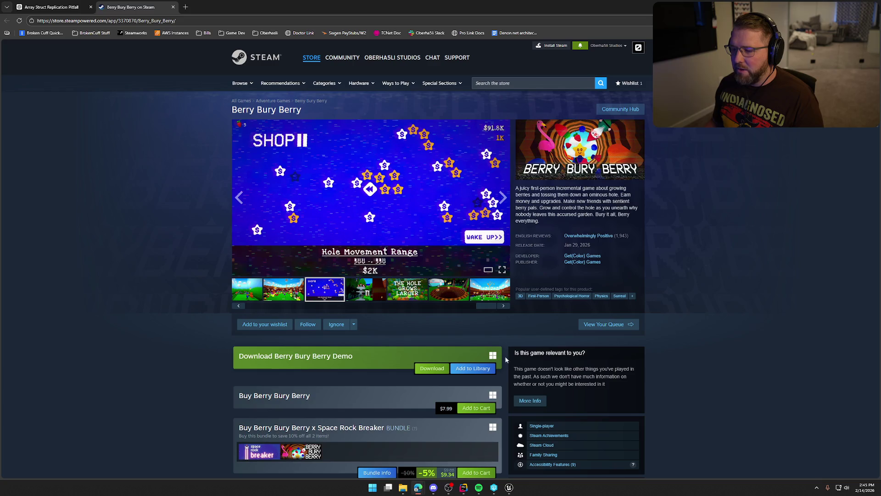
Scroll the media strip back and play the 'Berry Bury Berry Out Now!' trailer.
left_click(293, 292)
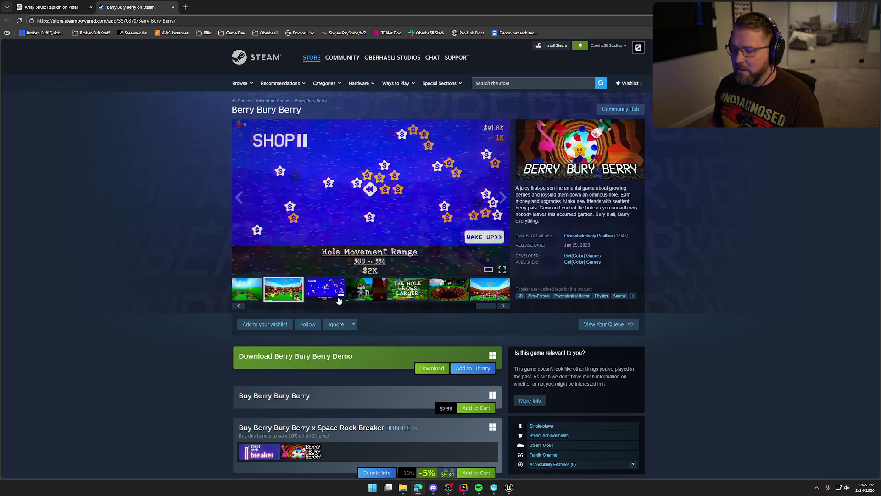
left_click_drag(486, 305, 241, 312)
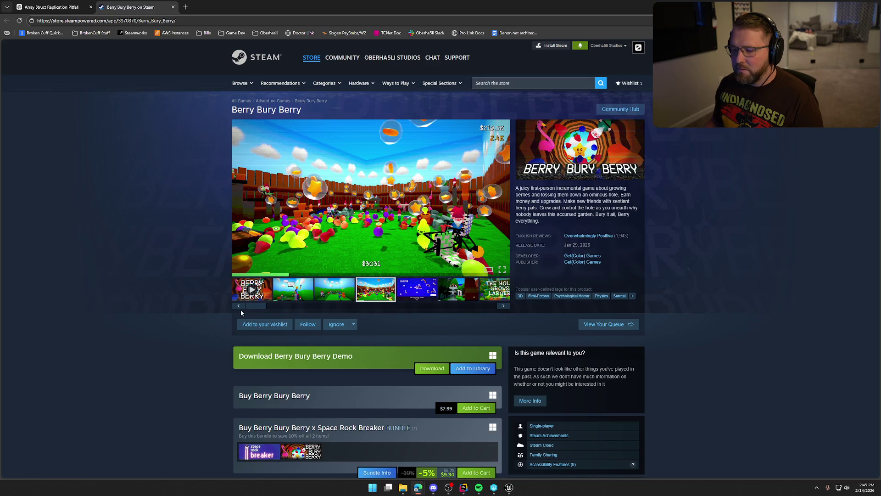
left_click(252, 289)
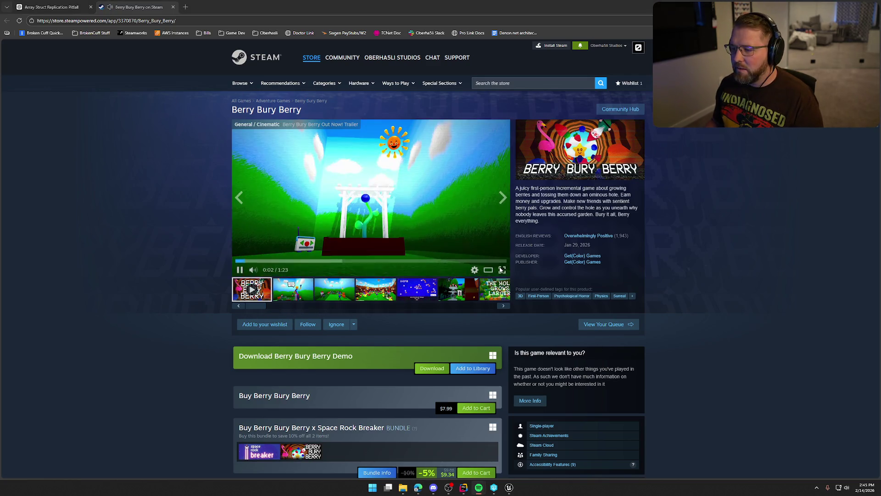
Watch the Berry Bury Berry trailer full screen, then close its Steam store tab.
left_click(499, 270)
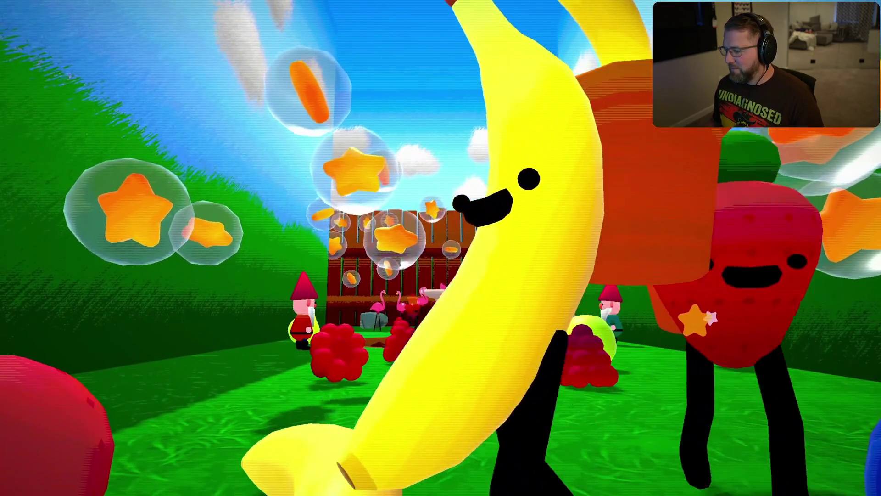
key("Escape")
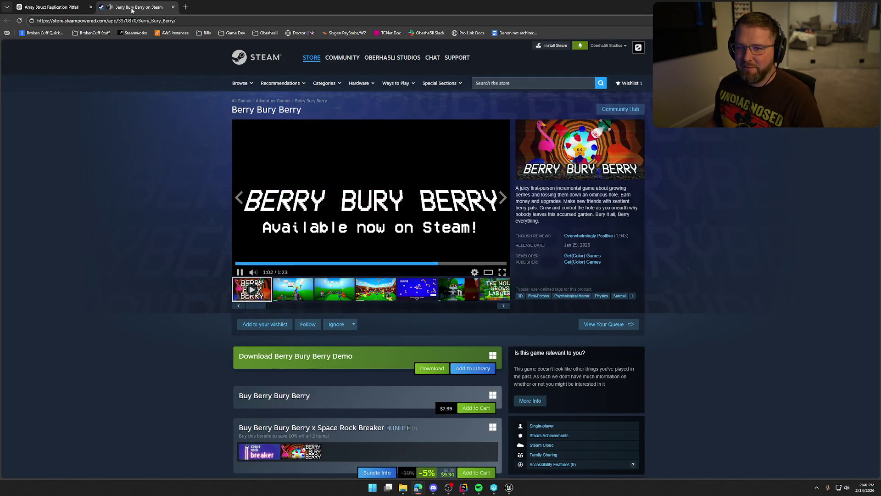
key("ctrl+w")
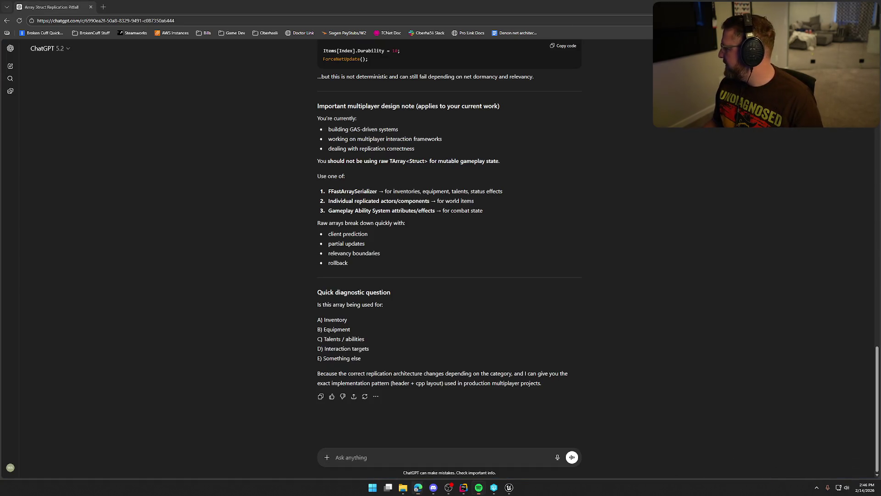
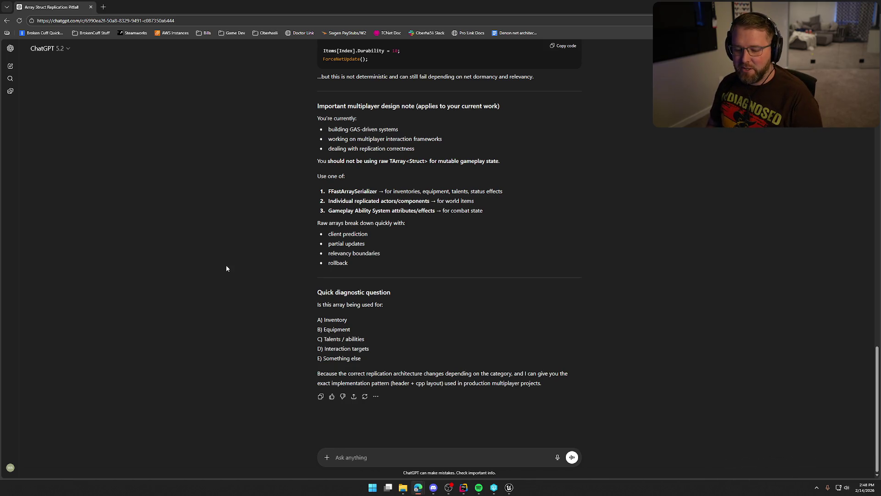
Open a new browser tab next to the ChatGPT conversation.
key("ctrl+t")
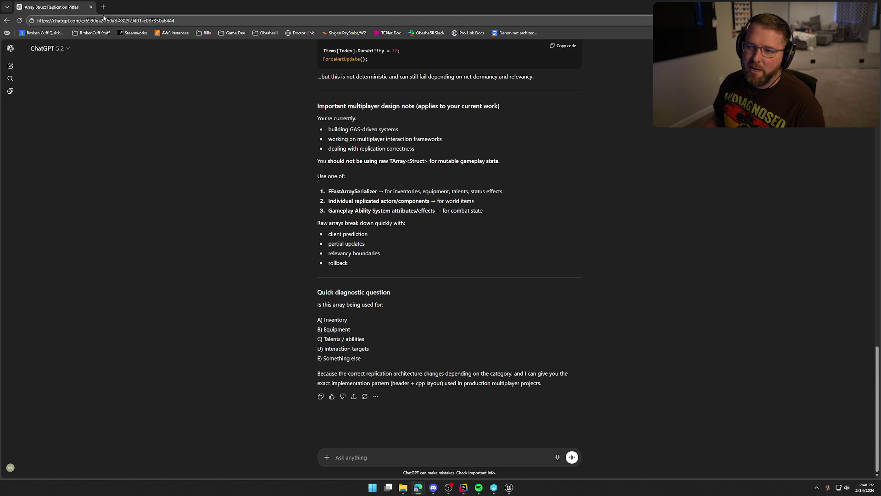
Go to google.com, search 'the hauntings surveillance', and open the game's Steam store page.
type("google.com")
key("Return")
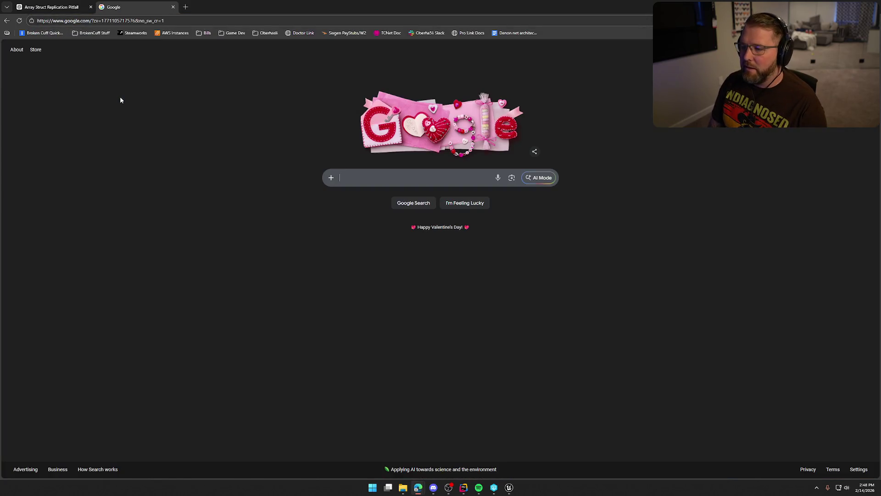
type("t")
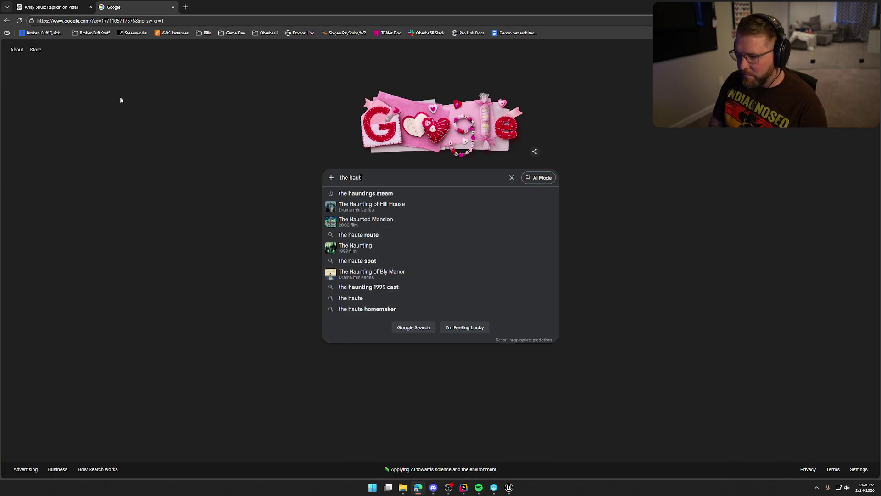
type("he hauntings su")
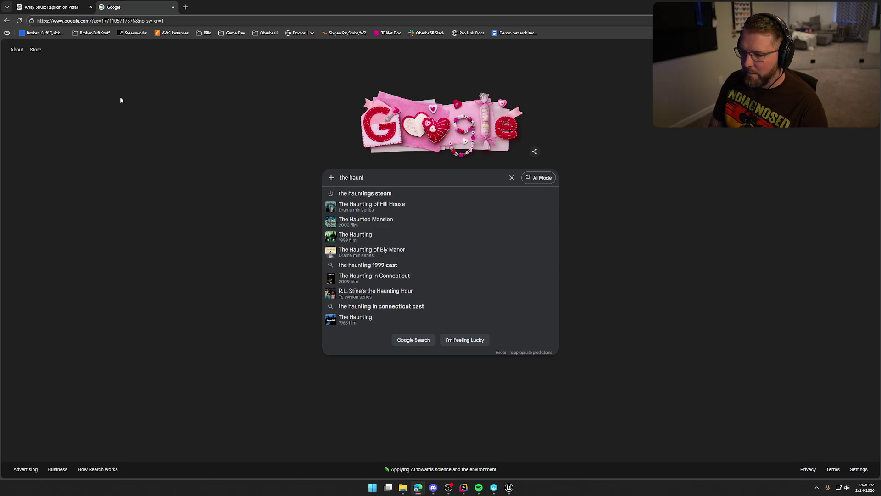
type("rveillance")
key("Return")
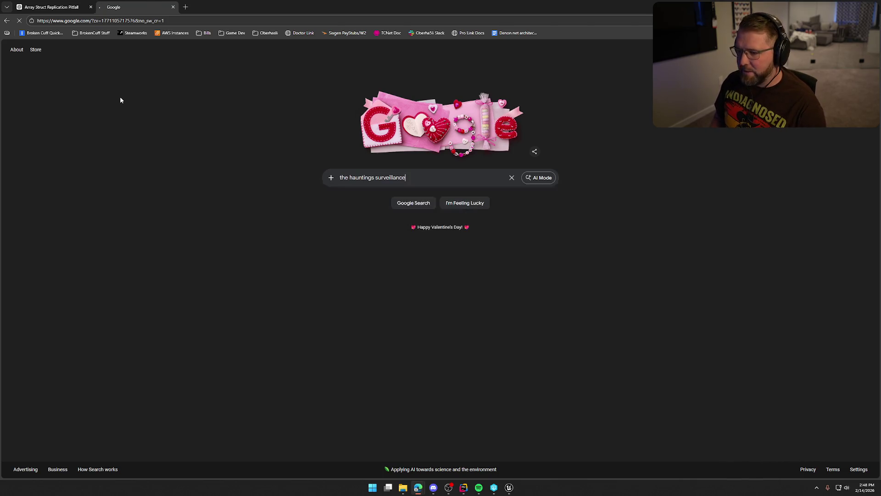
left_click(130, 116)
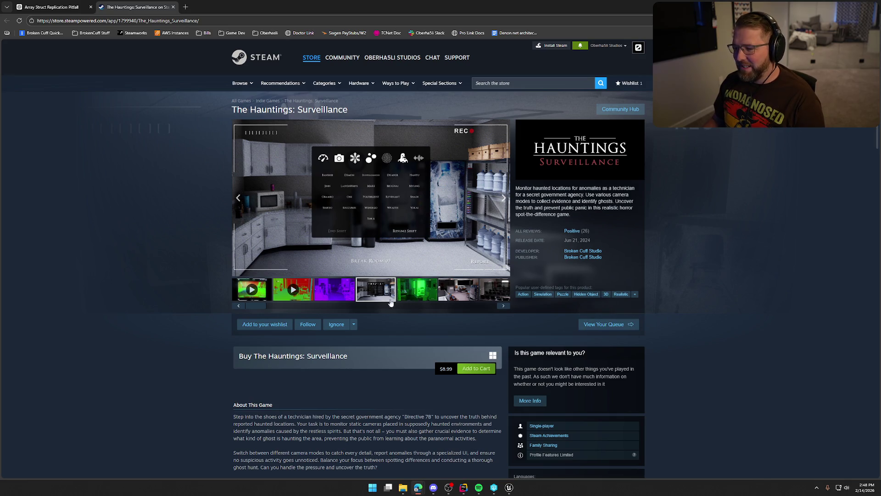
Browse the gallery's night-vision and conference room screenshots, then view the Break Room shot full-screen.
left_click(416, 298)
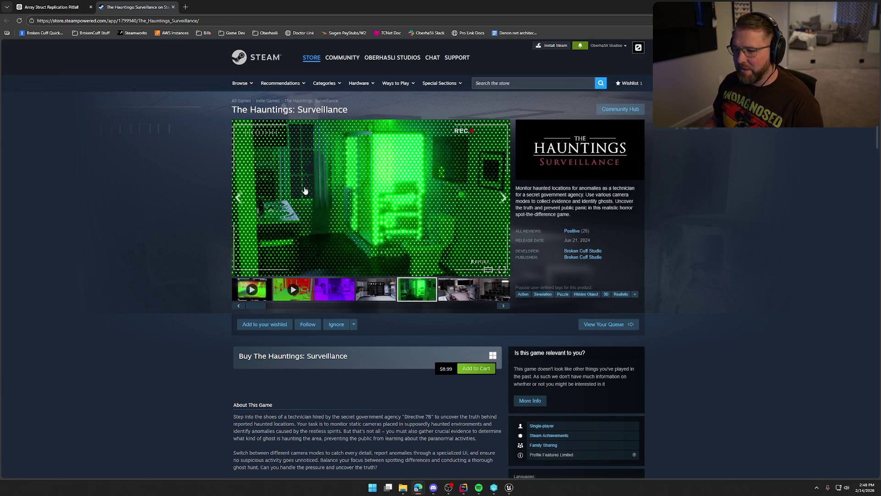
left_click(466, 294)
left_click(488, 292)
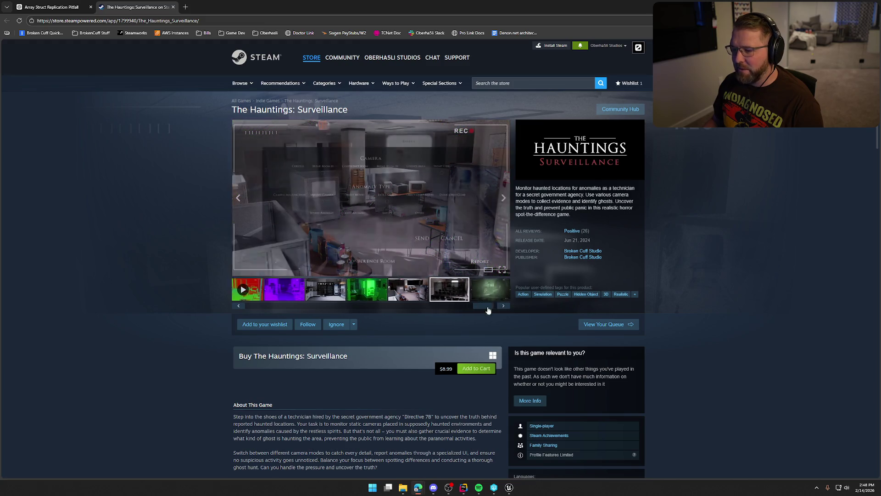
left_click(488, 292)
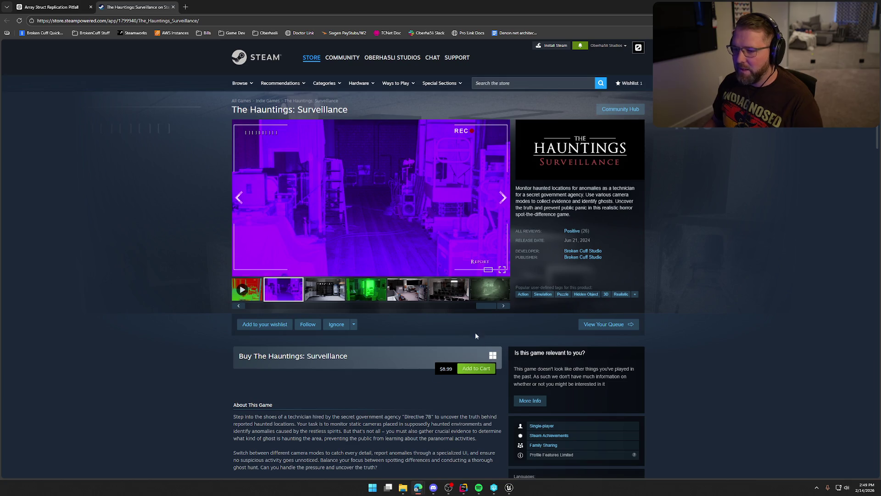
scroll(202, 313, "down", 10)
scroll(158, 310, "up", 10)
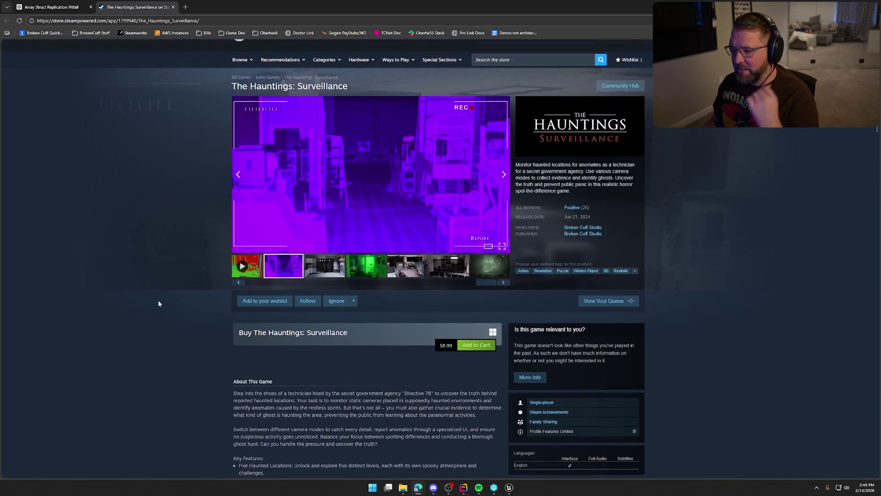
scroll(158, 299, "up", 1)
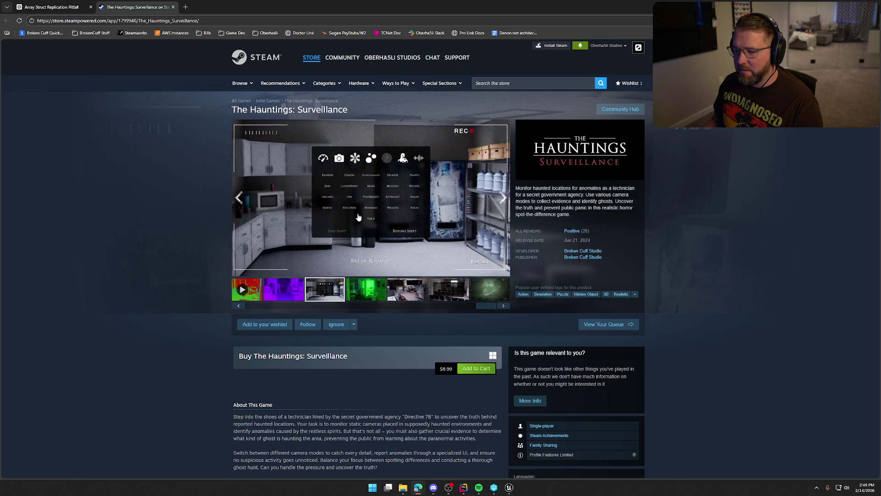
left_click(359, 217)
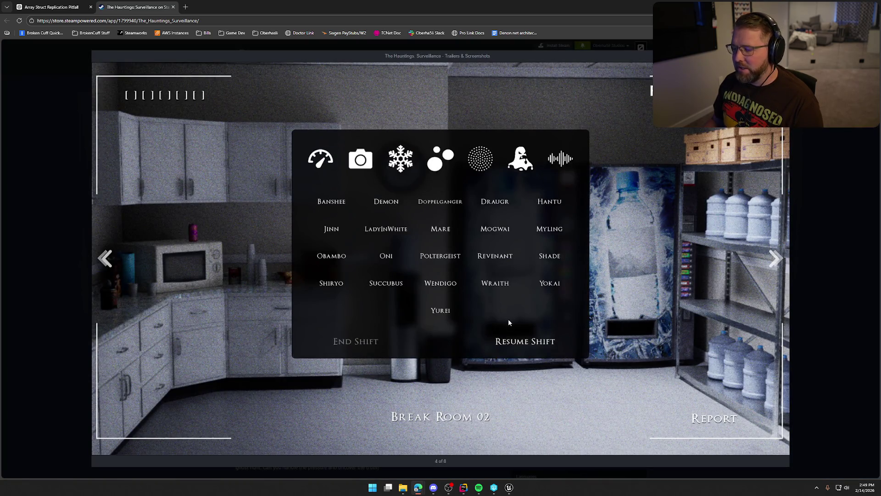
Page through the Cubicles, Conference Room, forest and purple screenshots, then exit the viewer.
left_click(525, 327)
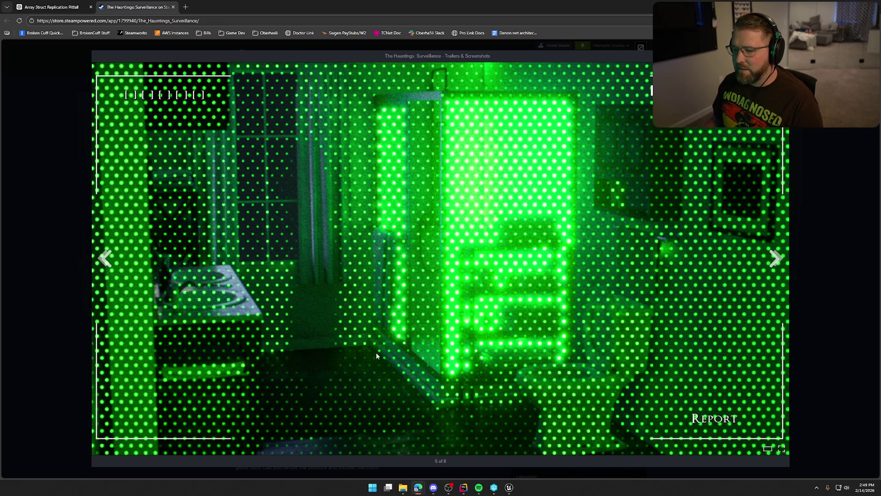
left_click(431, 335)
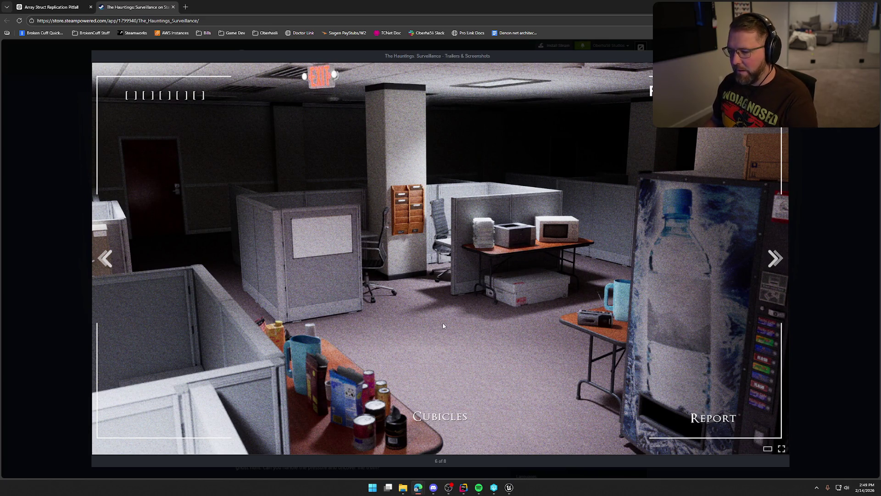
left_click(534, 287)
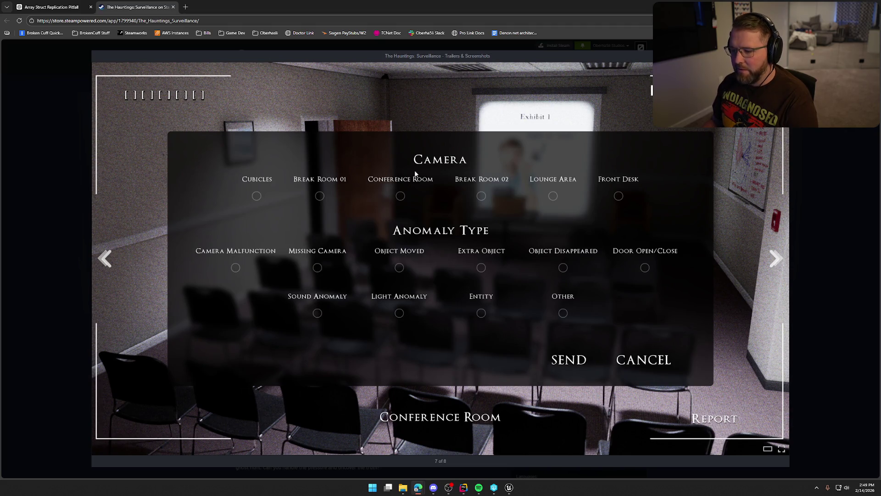
left_click(659, 343)
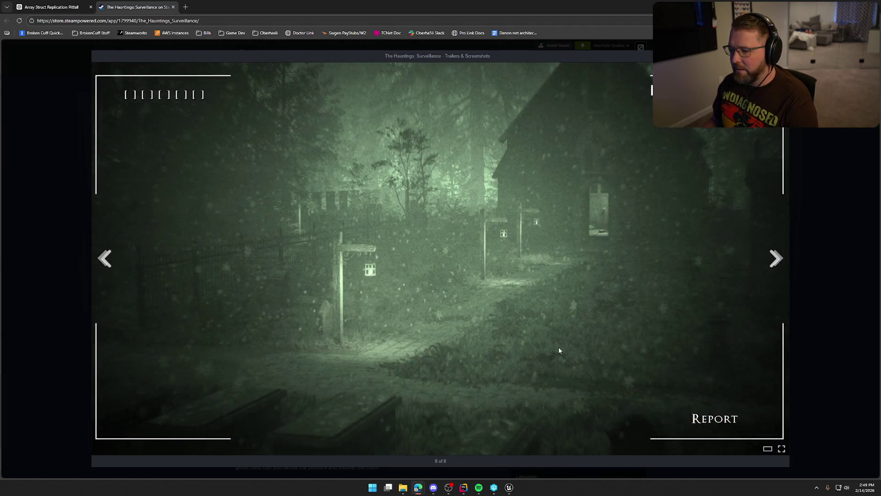
left_click(508, 373)
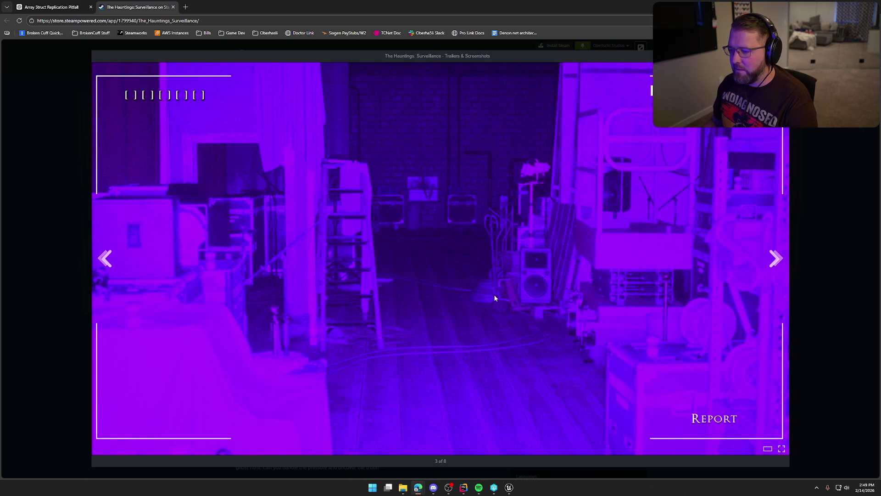
key("Escape")
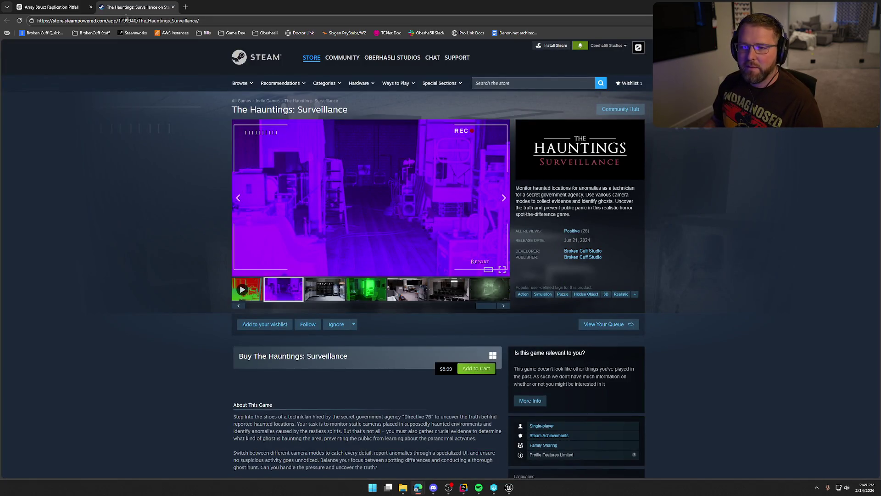
Close the Steam store tab to return to the ChatGPT replication chat.
key("ctrl+w")
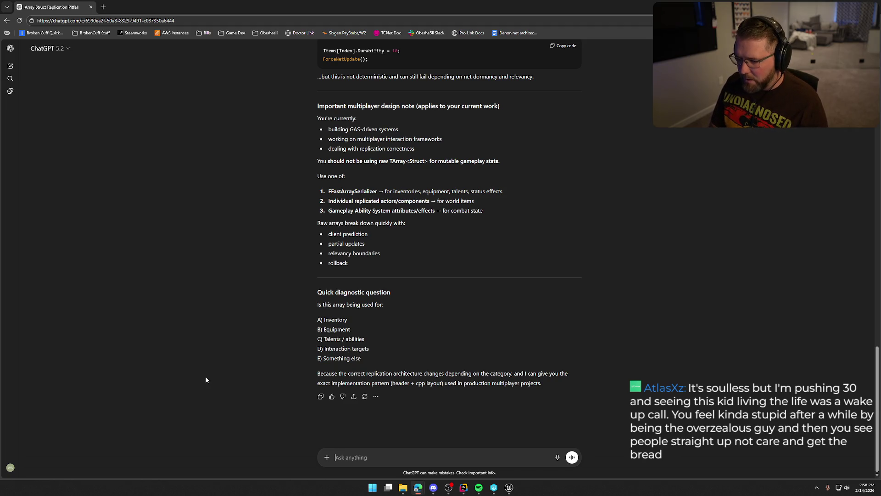
Ask how to restructure the rep-notify damage-struct array driving wagon component visuals without multicasting health events.
type("i")
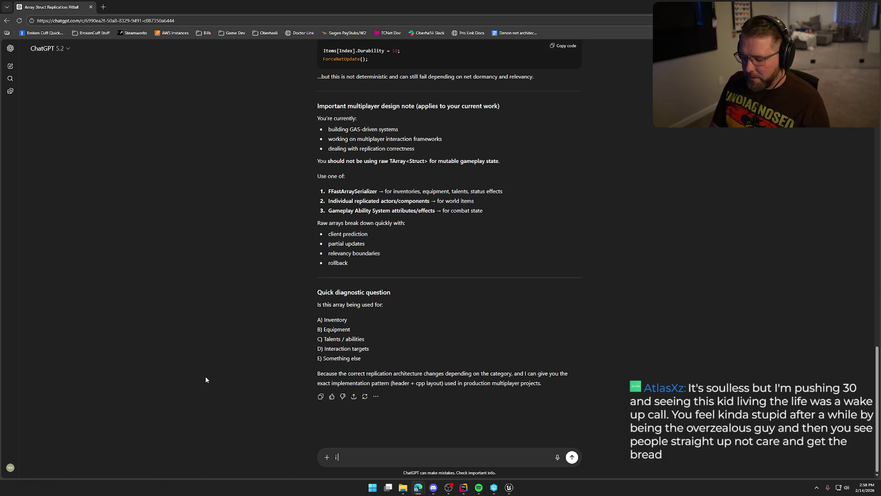
type(" am using a struct to")
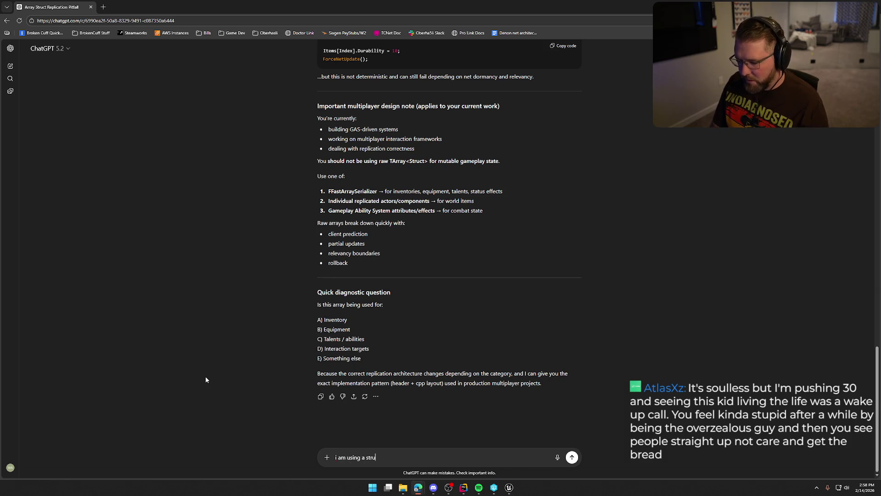
type(" store ")
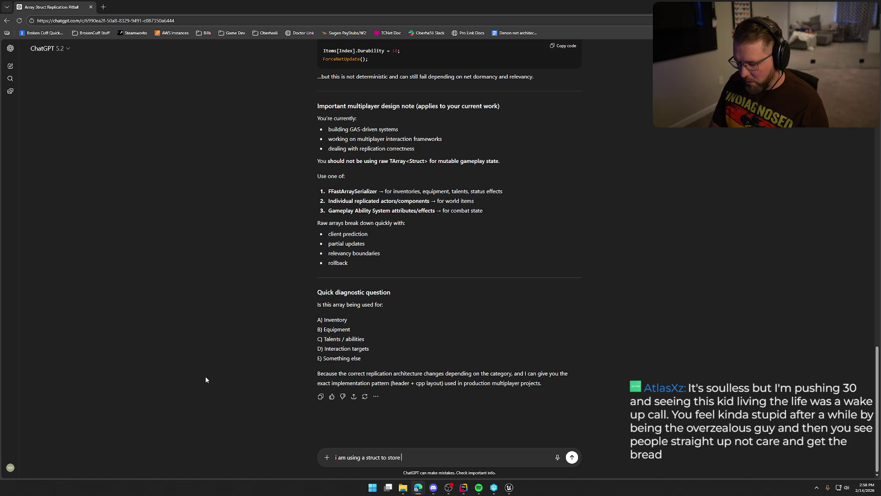
type("th")
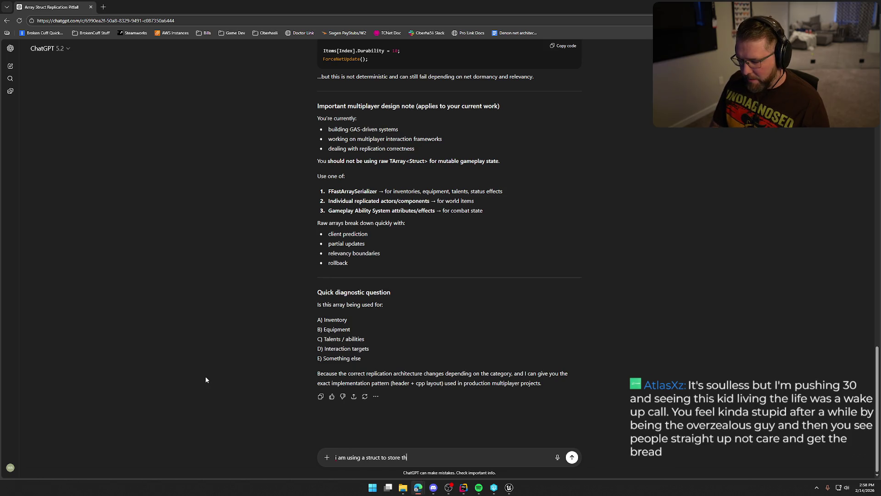
type("e damage per")
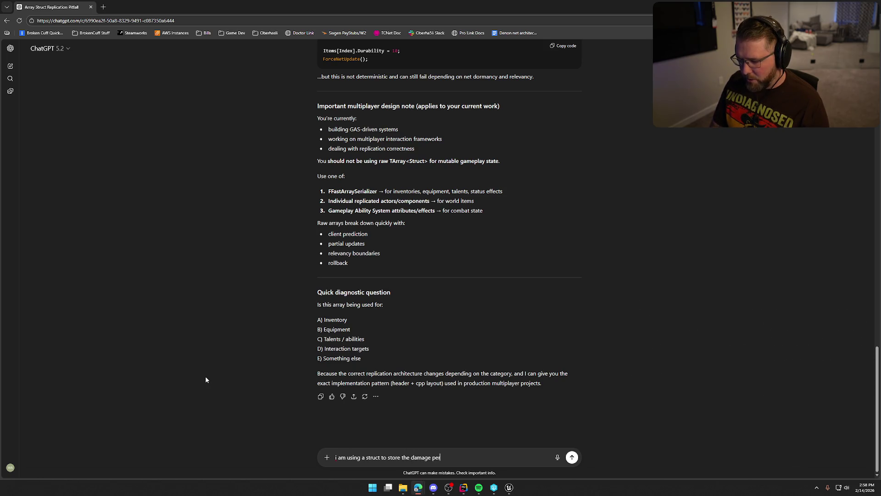
type(" component ")
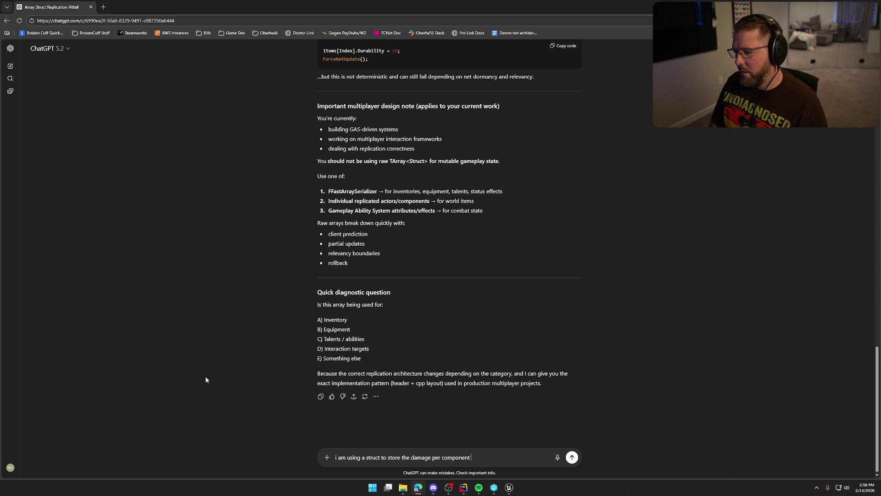
type("on my wagon actor, ")
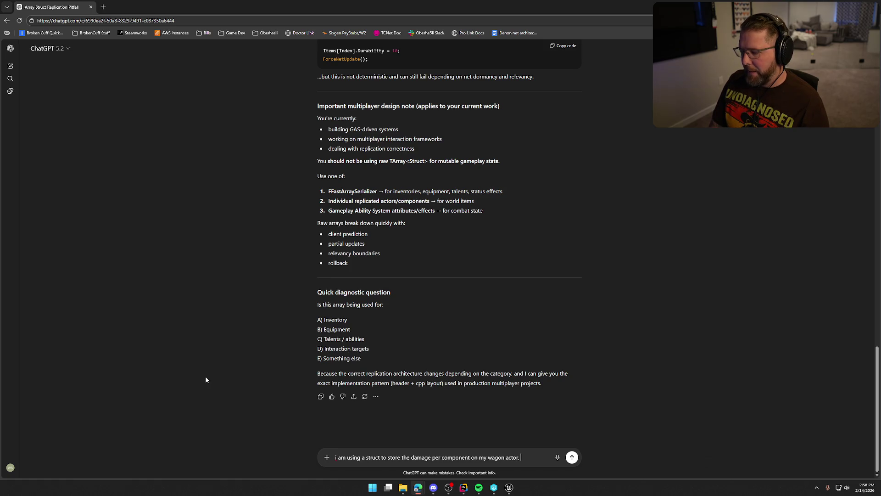
type("and i")
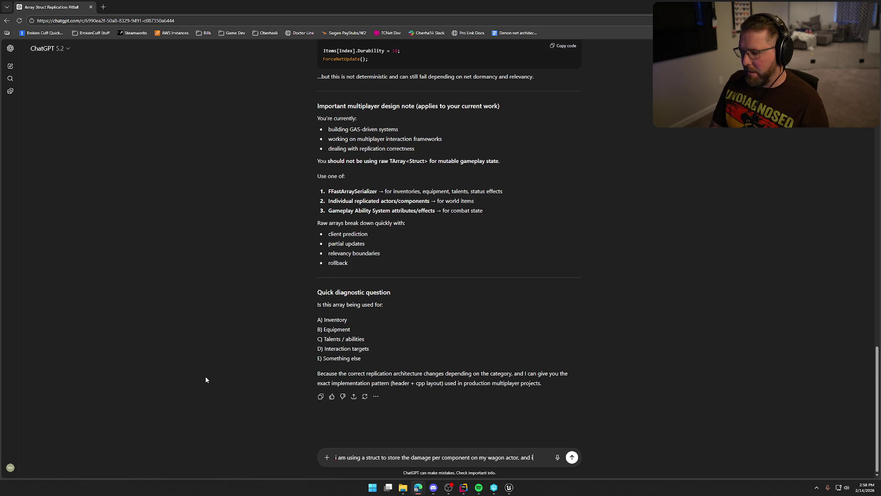
type(" want to make a server function that ")
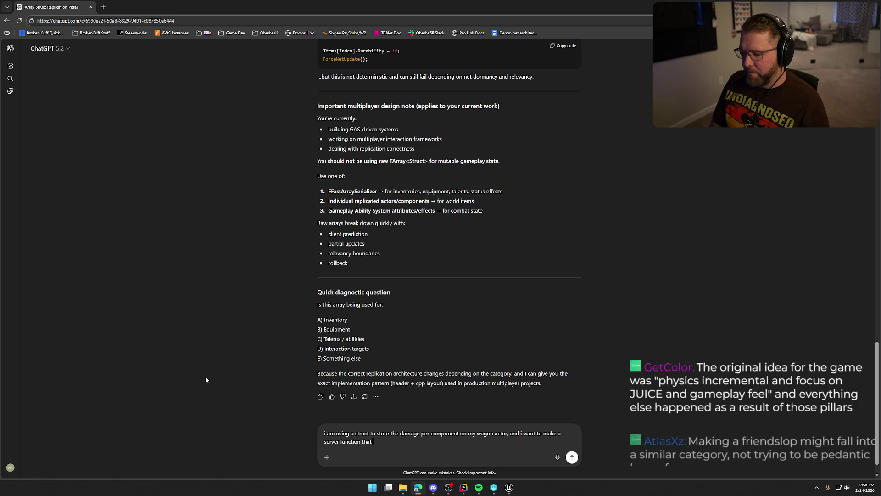
type("can apply damage to the wagon ")
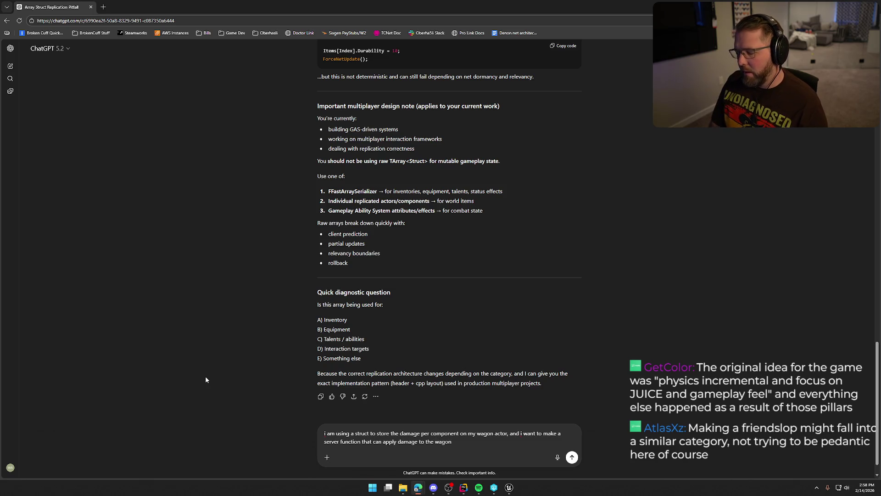
type("componen")
type("ts and")
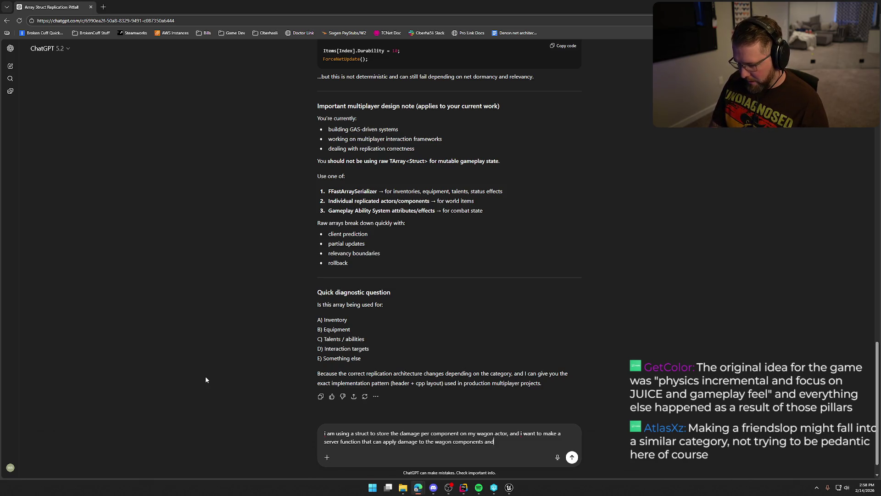
type(" if that damage ")
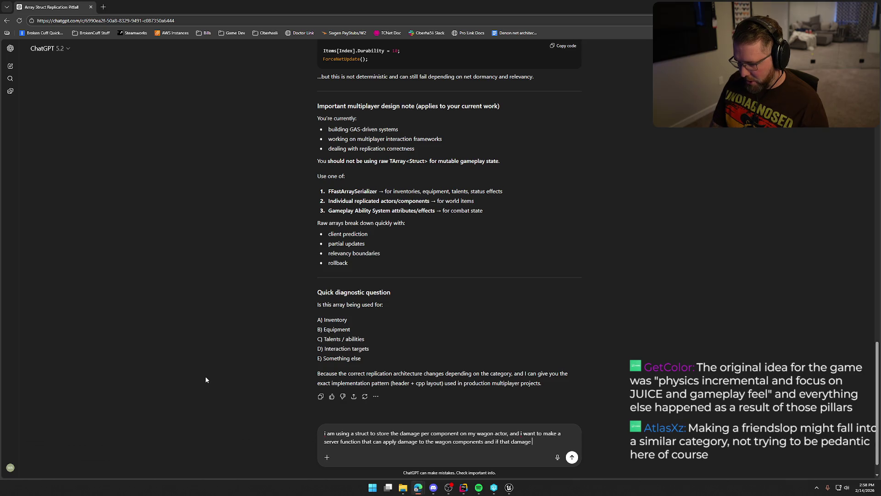
type("brings ")
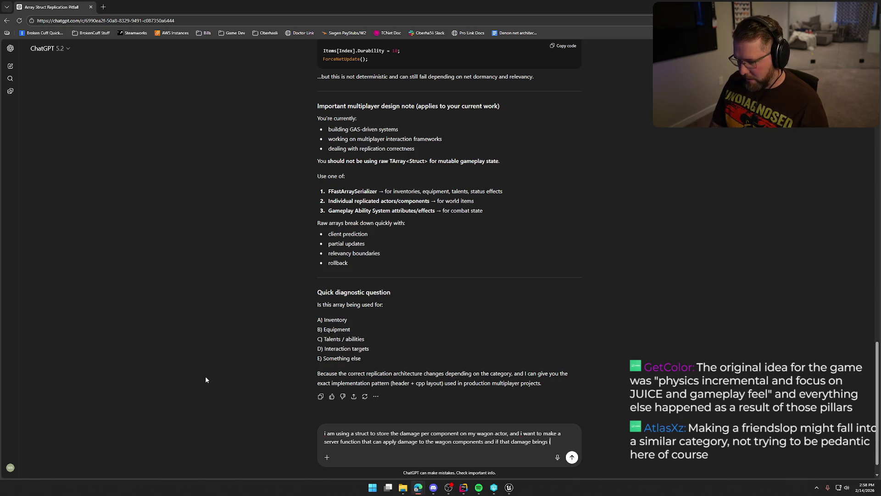
type("it below ")
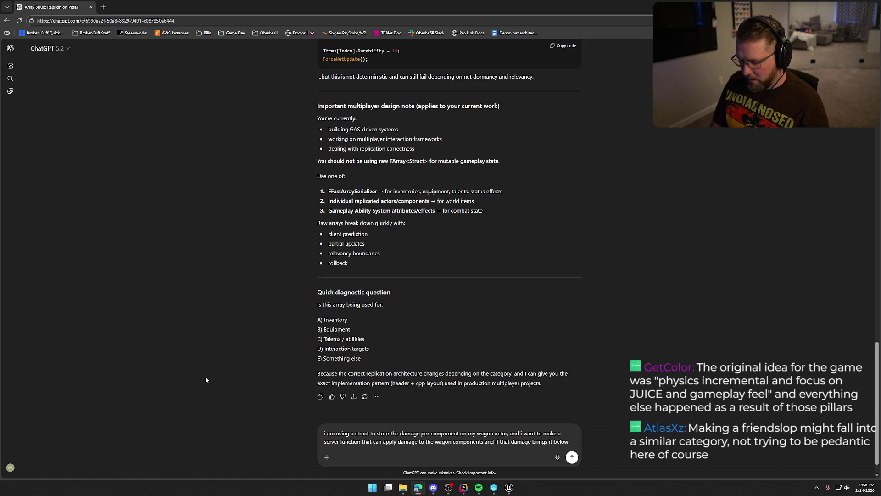
type("0 ")
type("then")
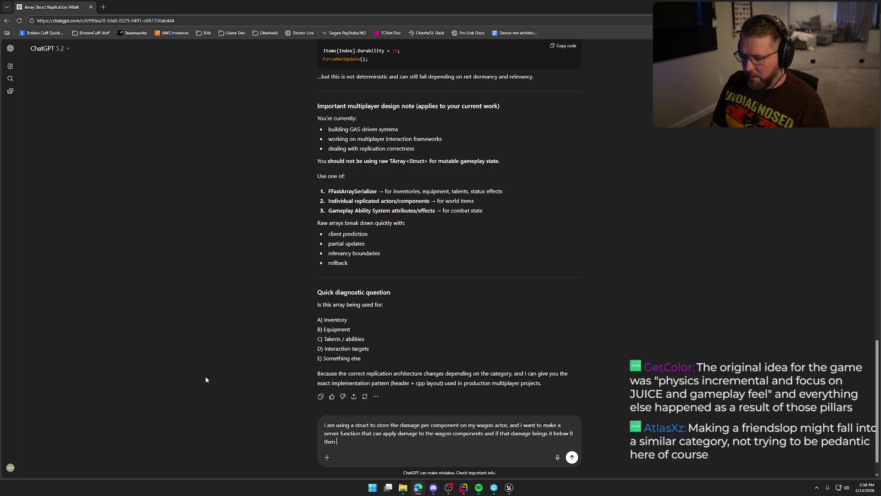
type("w we change the vis")
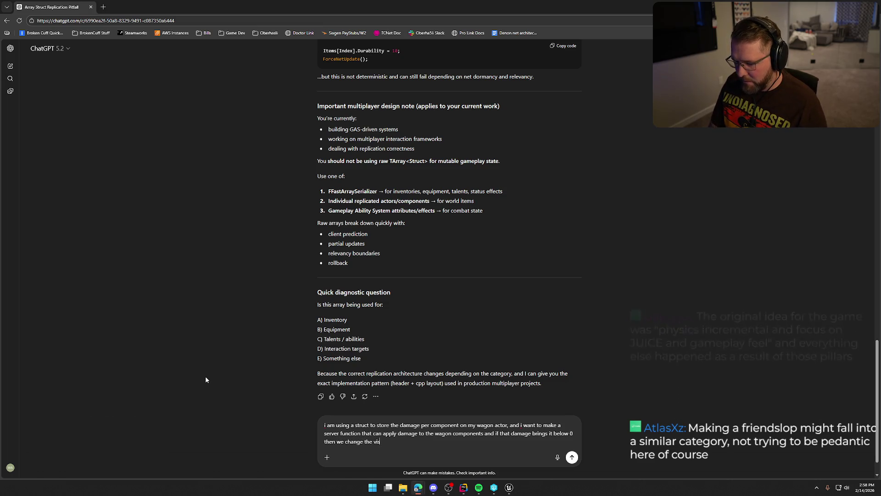
type("ibility of")
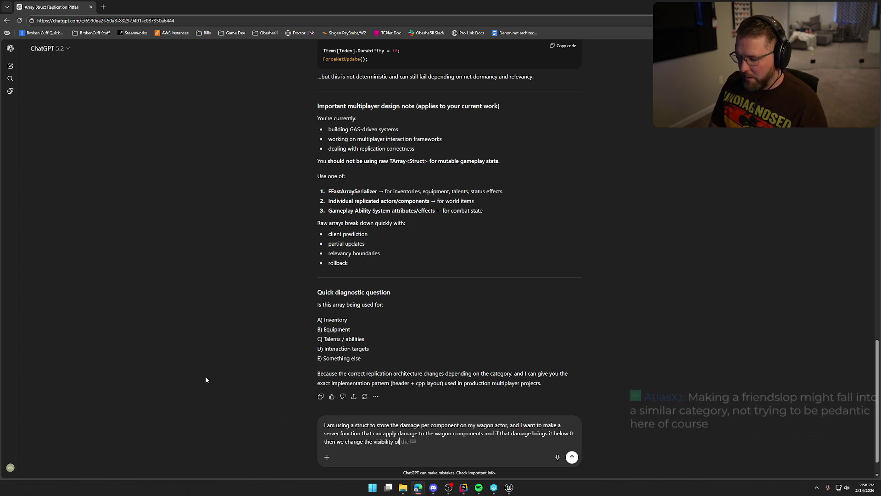
type(" that component an")
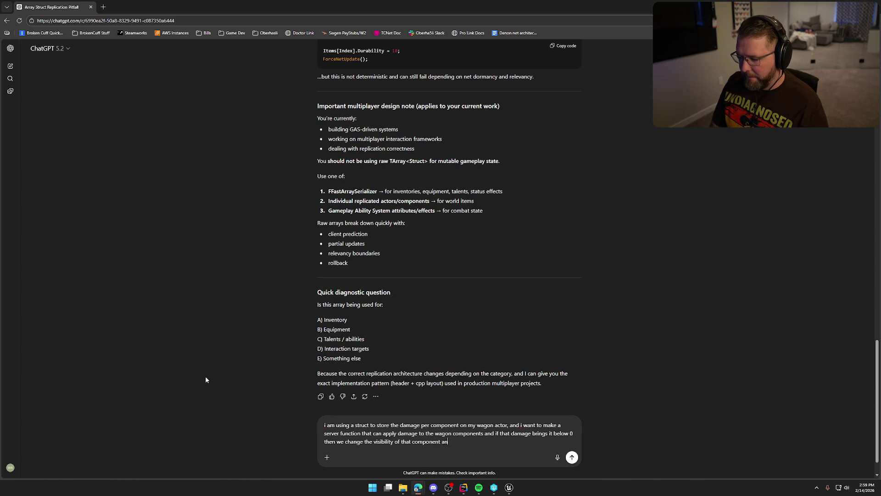
key("BackSpace")
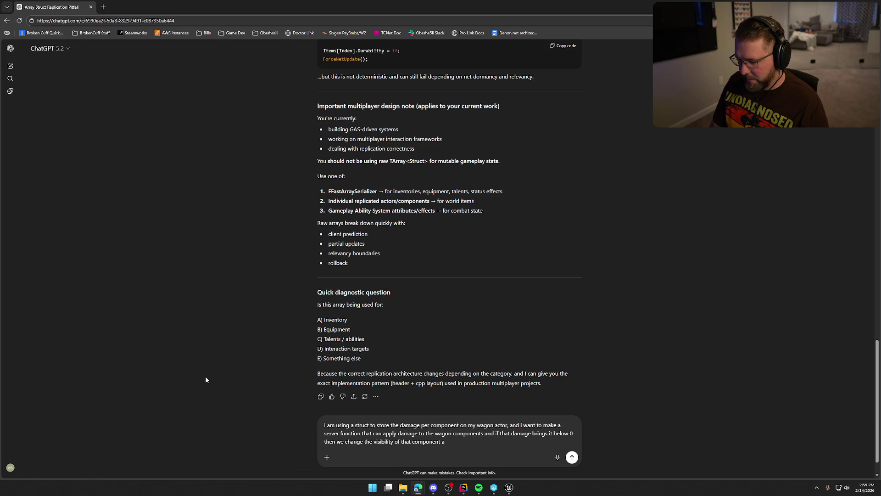
type("snd some other log")
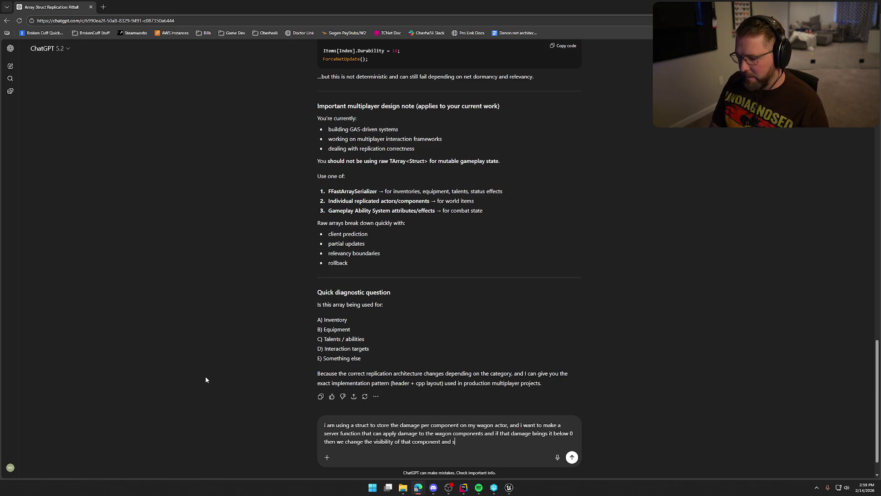
type("ic....")
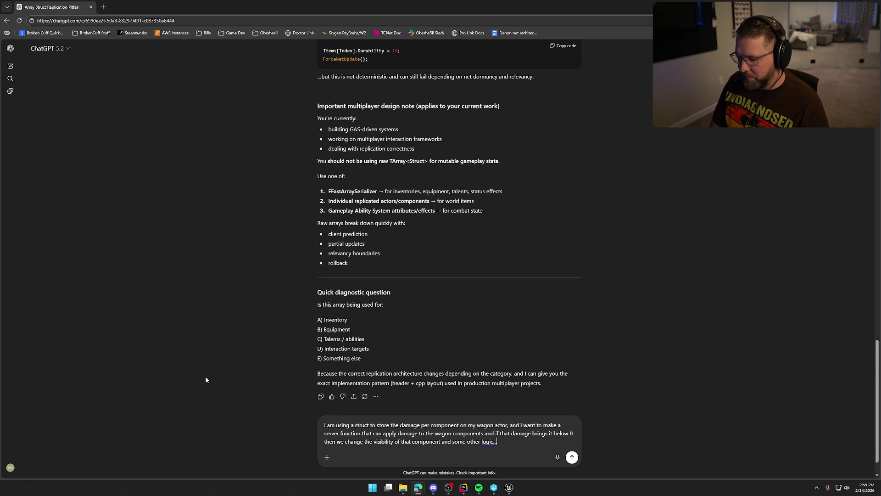
type("right now")
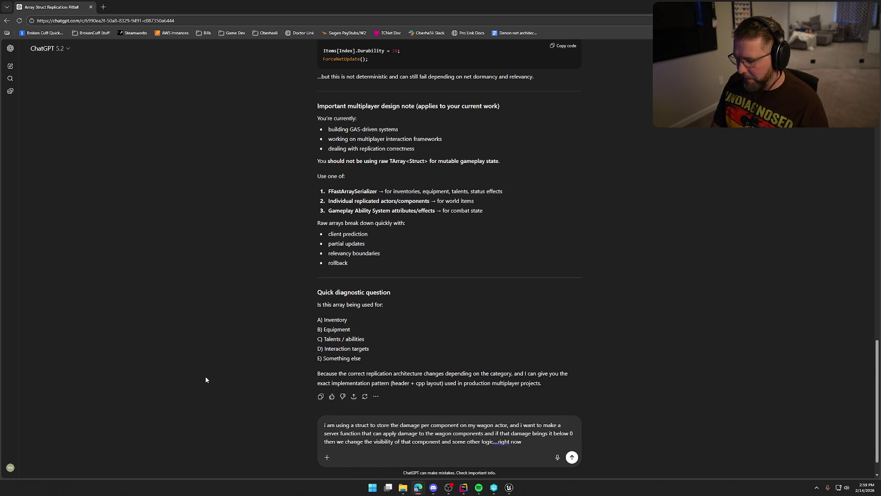
type(" i have that array of struct ")
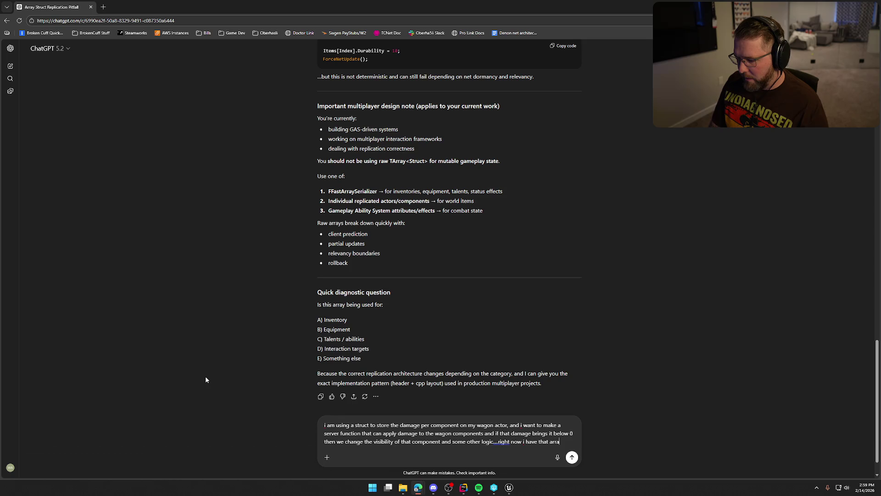
type("s setup as a ")
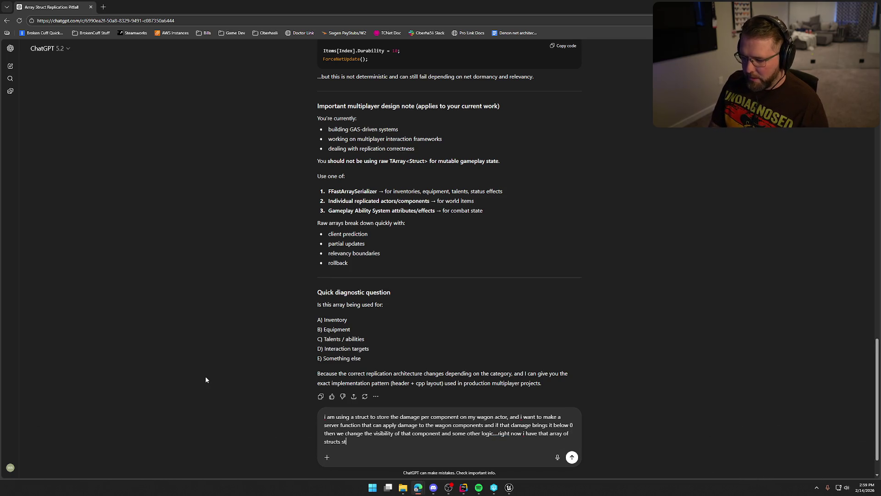
type("rep notify ")
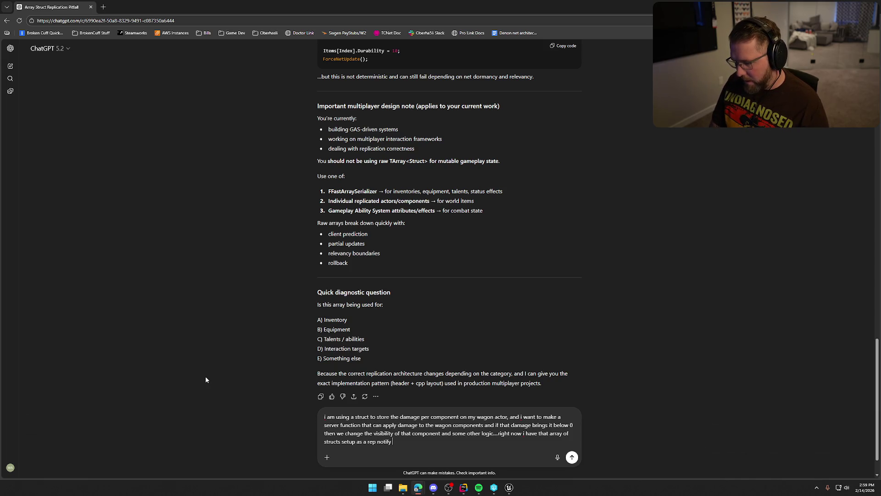
type("and then in ")
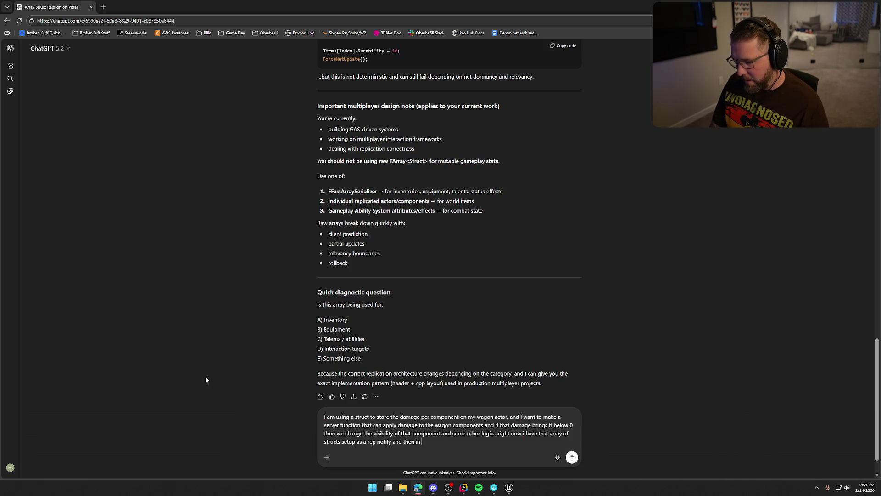
type("the notify ")
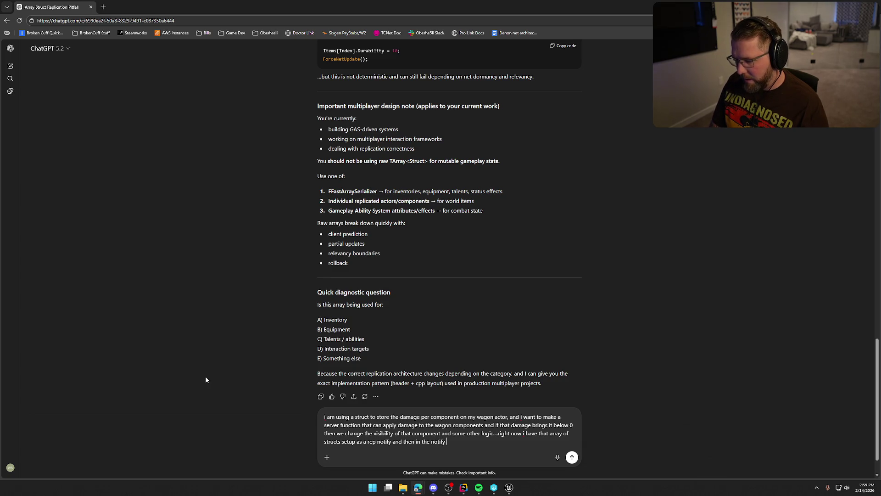
type("function i chec")
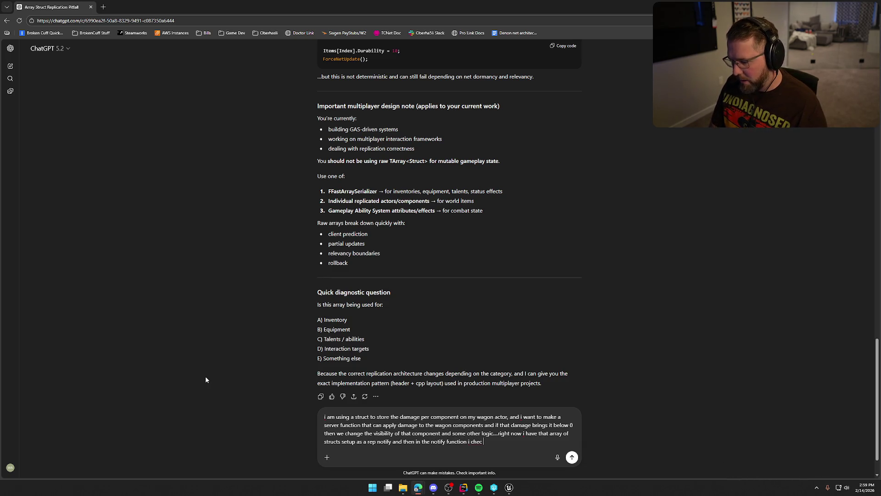
type("k that ")
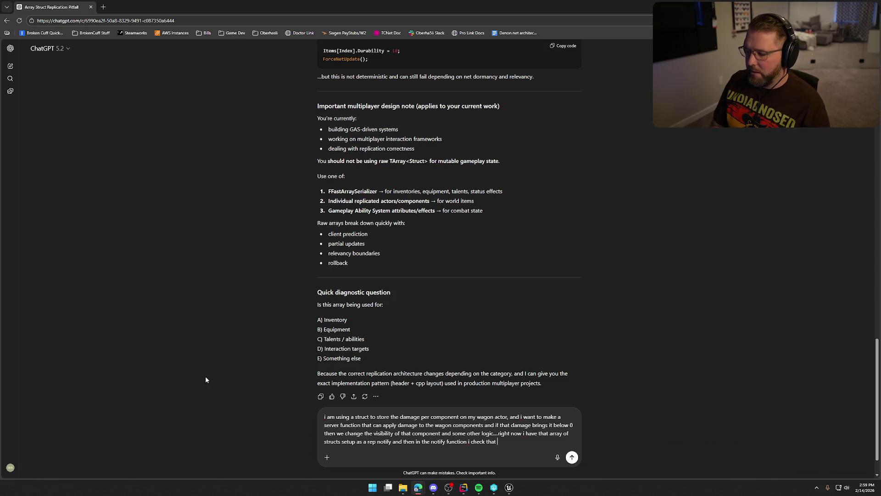
type("health and")
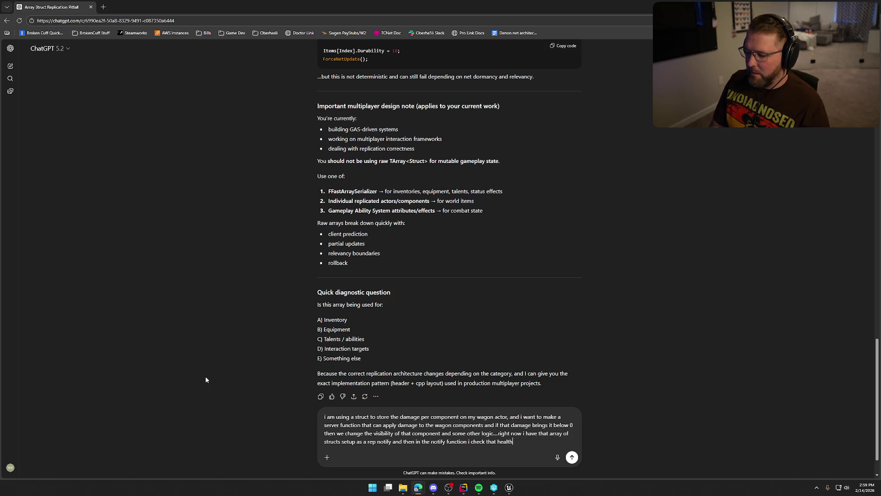
key("BackSpace")
key("BackSpace")
key("BackSpace")
type("of the compne")
key("BackSpace")
key("BackSpace")
type("one")
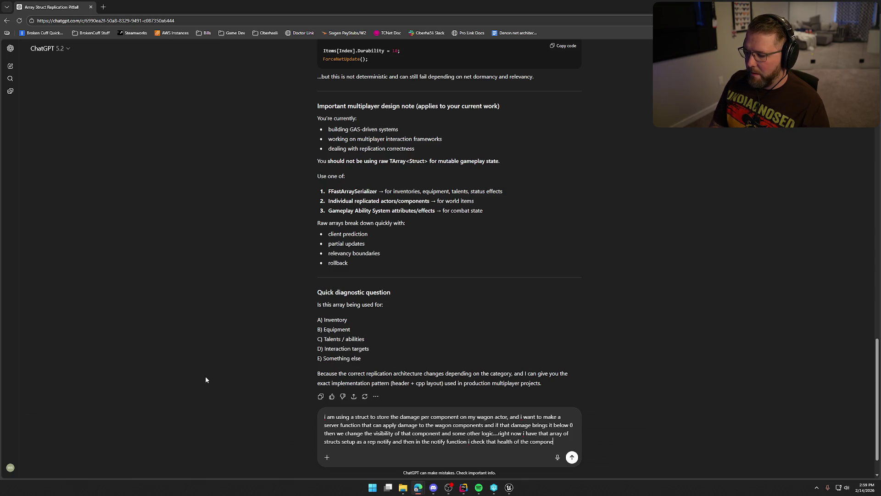
type("nt to updat")
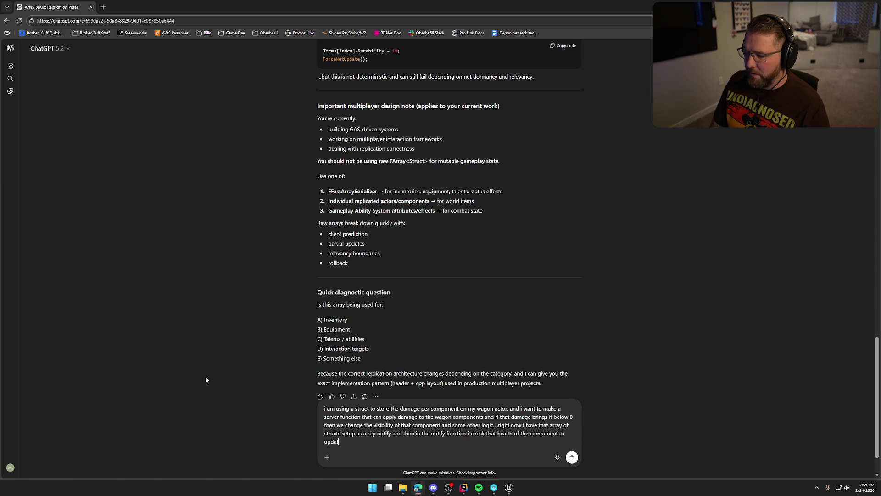
type("e those said visua")
type("ls....")
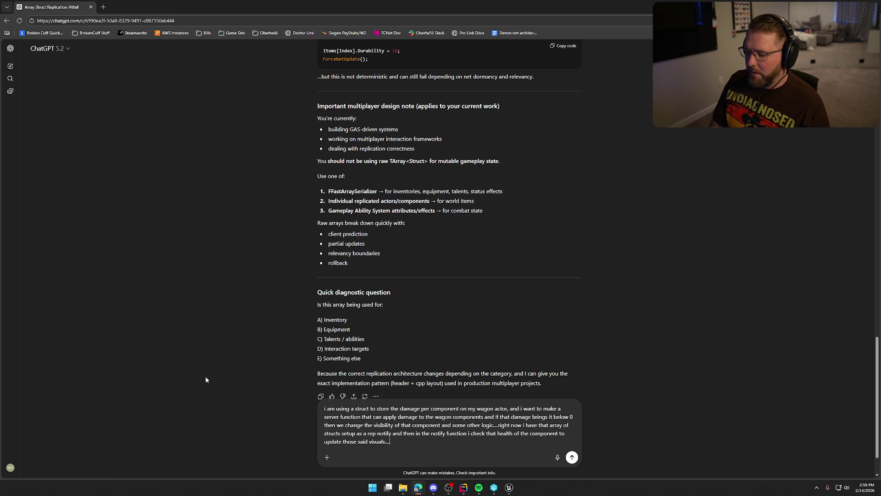
type("how can i s")
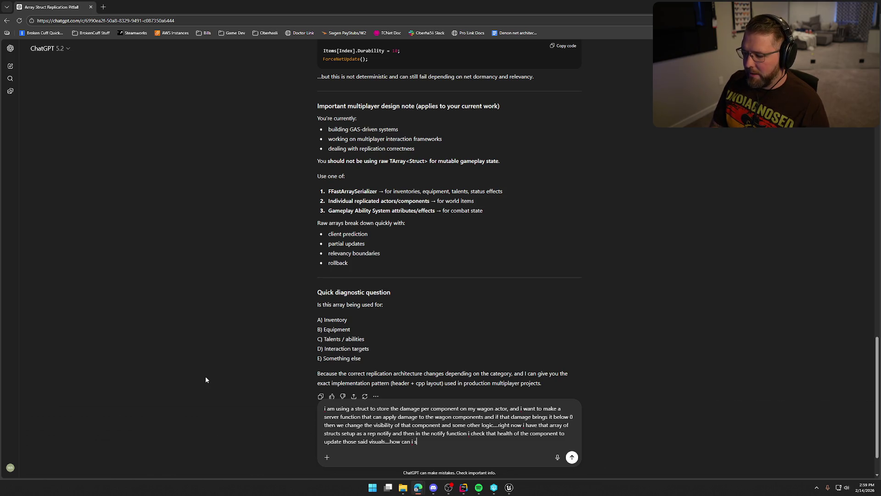
type("et this up bet")
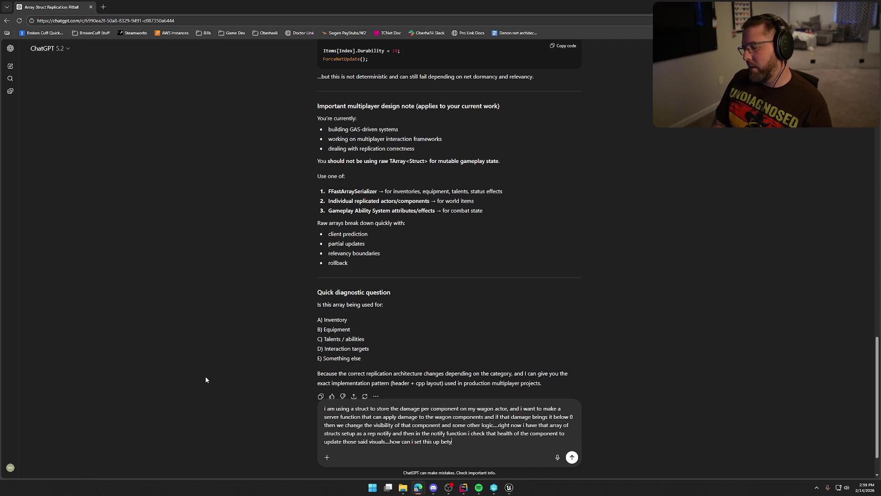
type("ter to take")
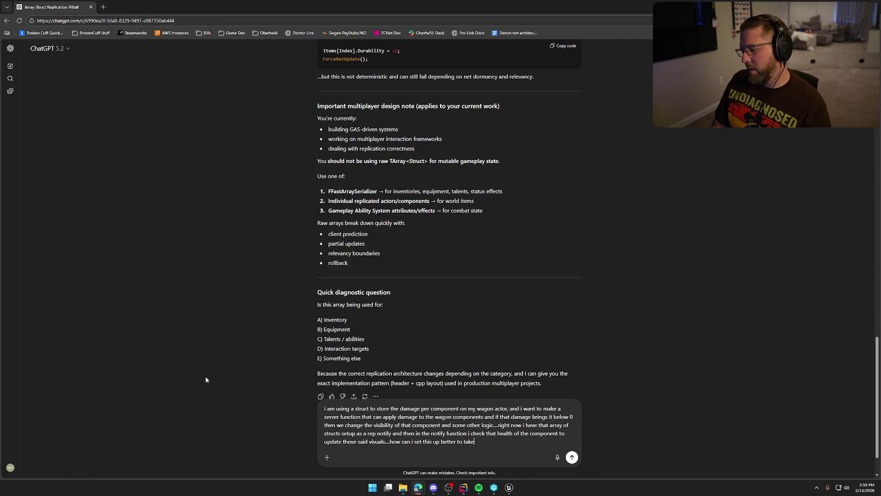
type(" advantage of the r")
type("ep noti")
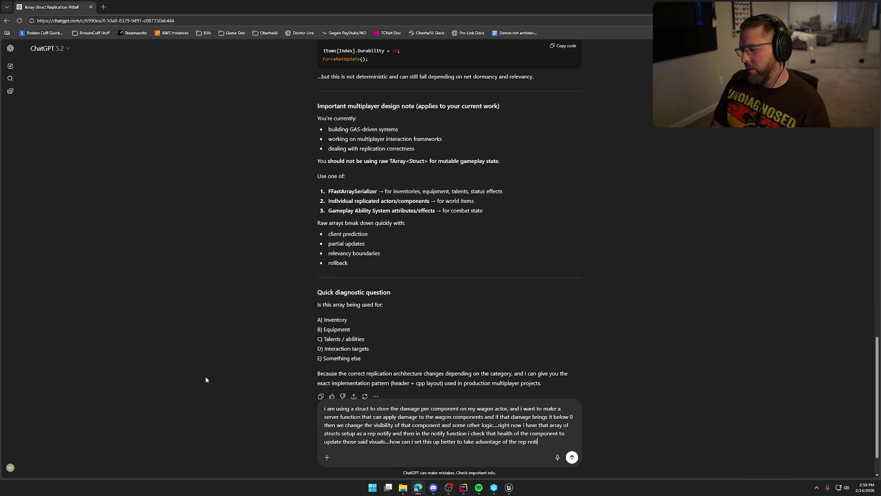
type("fy works")
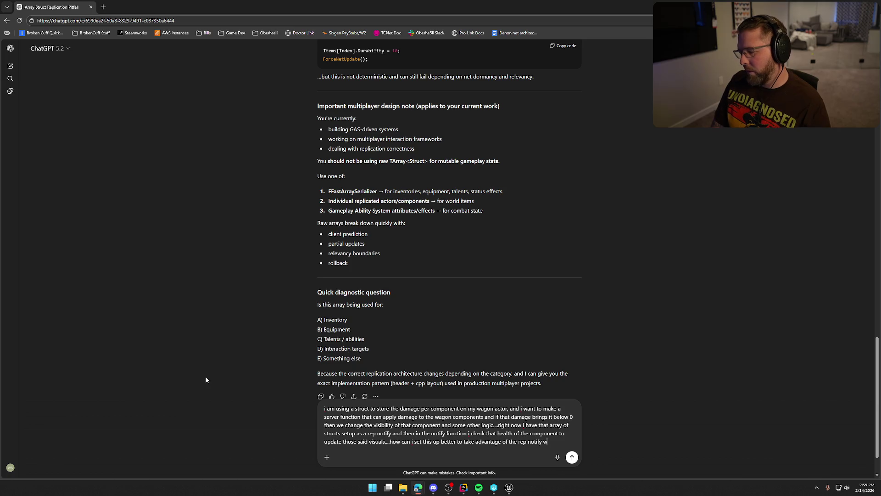
key("BackSpace")
type("flow ")
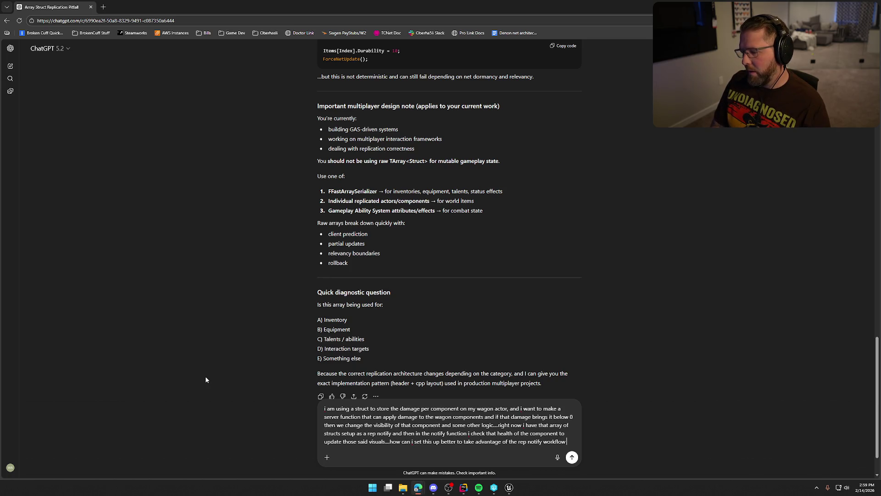
type("because")
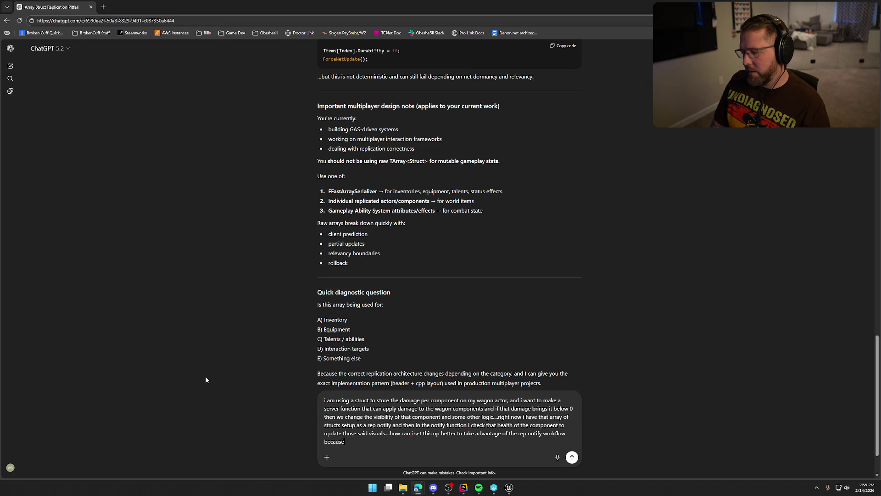
type(" i dont want to mul")
type("ticast ")
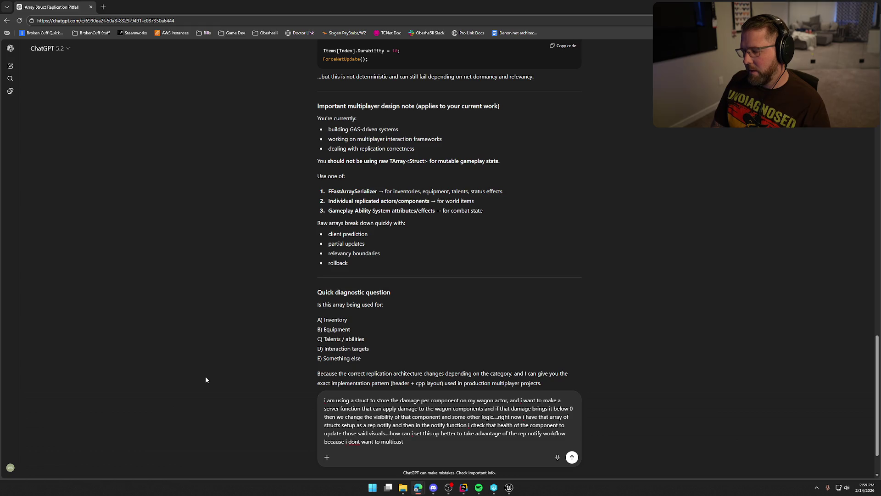
type("even")
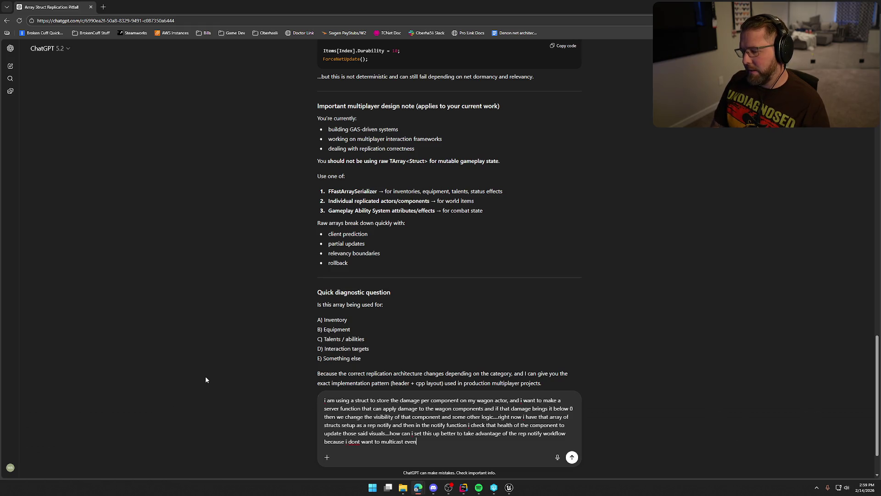
type("ts related to ")
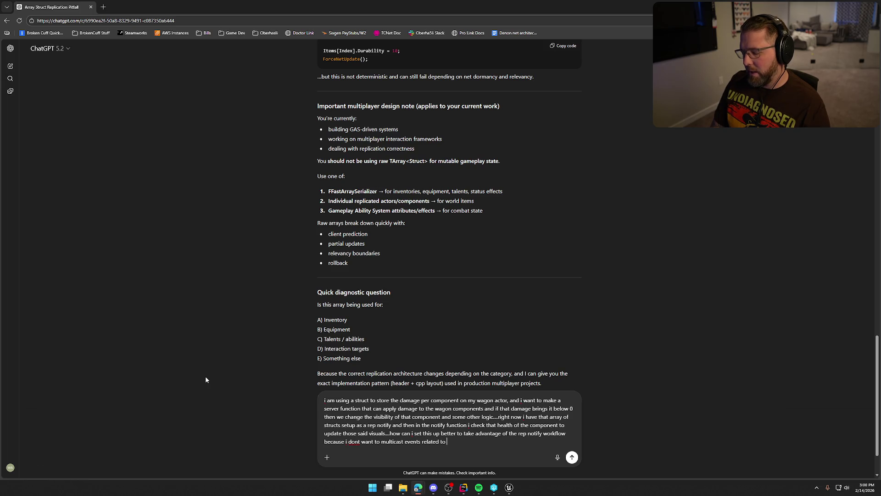
type("wagon hea")
type("lth for re")
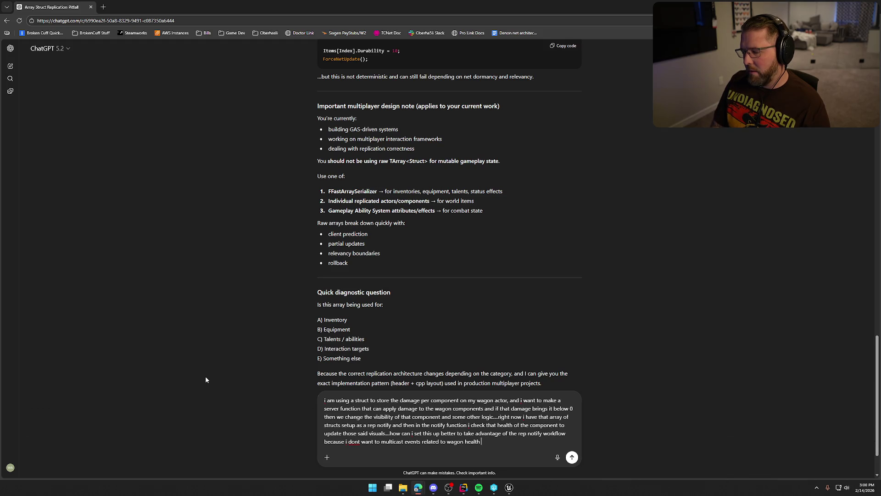
type("leva")
type("ncy i")
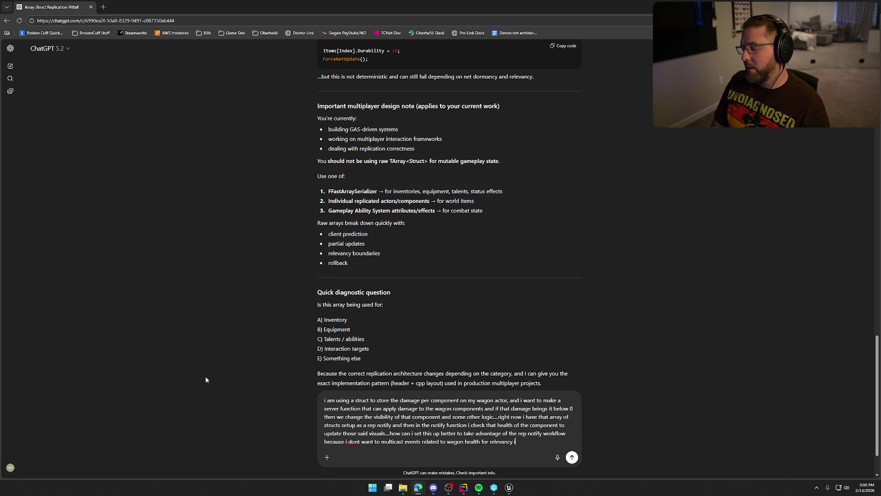
type("ssues happ")
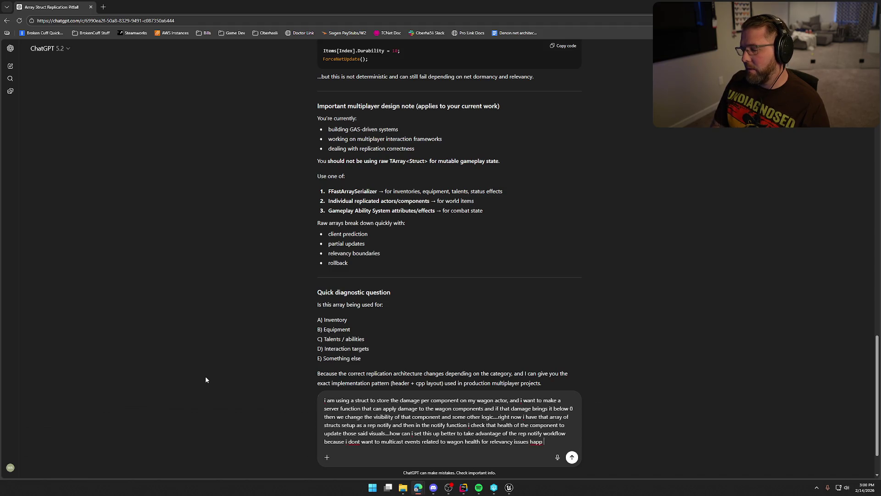
type("en then")
key("Return")
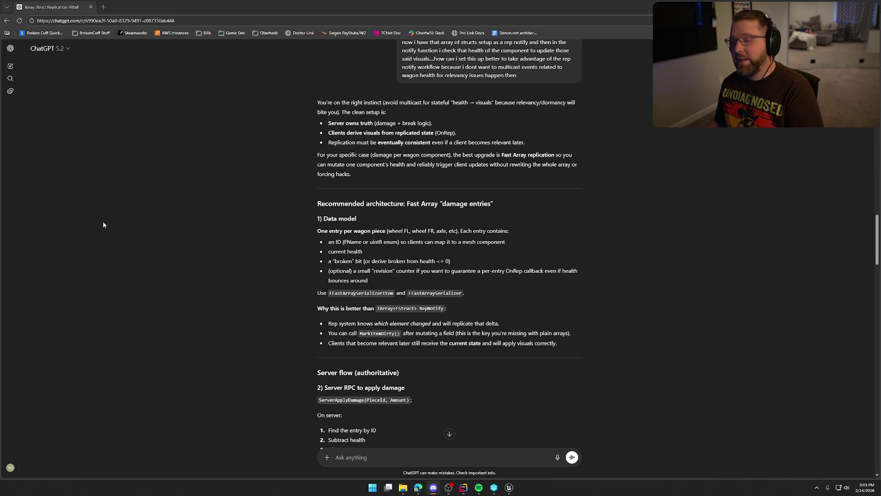
Read through the Fast Array recommendation, then switch to the Mega Gengar ex card image.
scroll(104, 226, "up", 2)
scroll(108, 229, "down", 6)
scroll(111, 232, "up", 3)
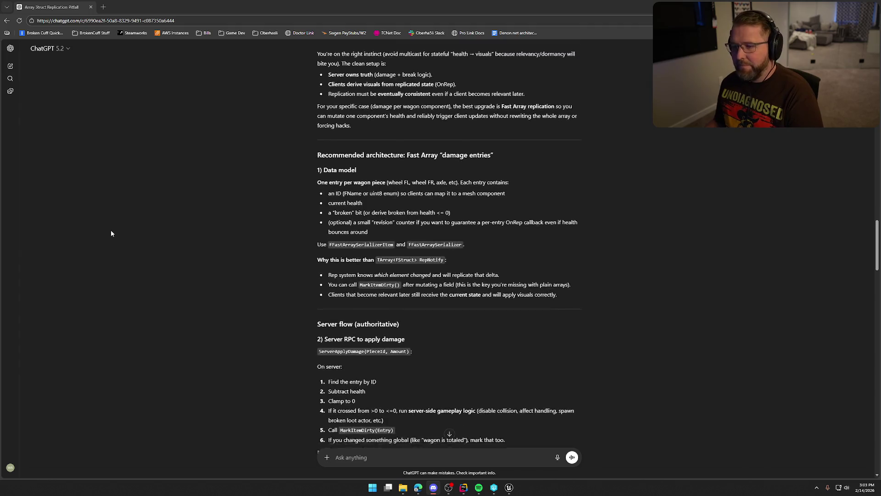
scroll(111, 233, "up", 1)
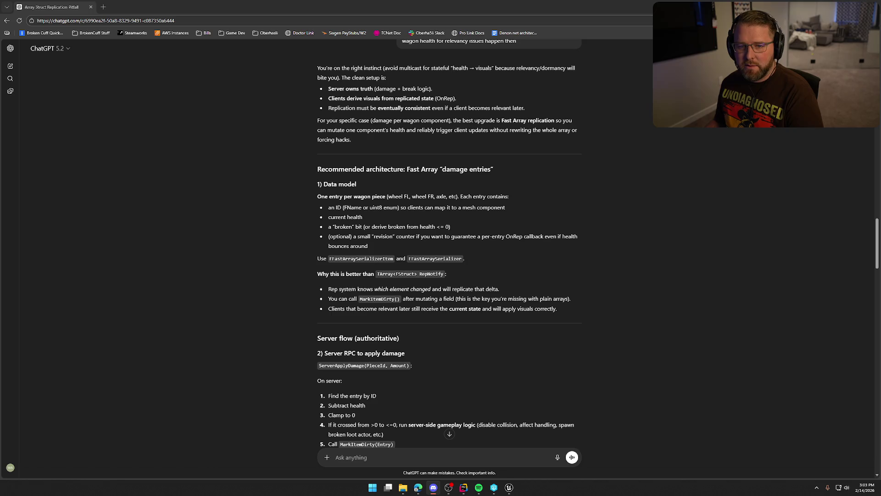
key("alt+Tab")
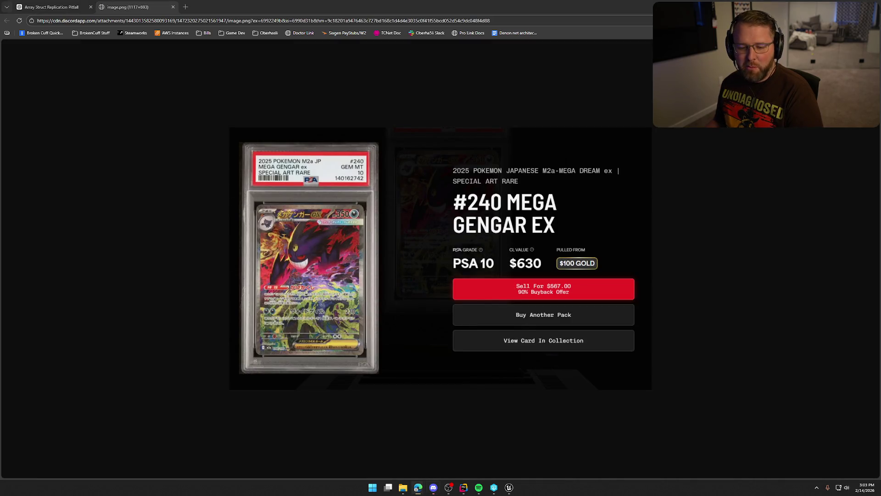